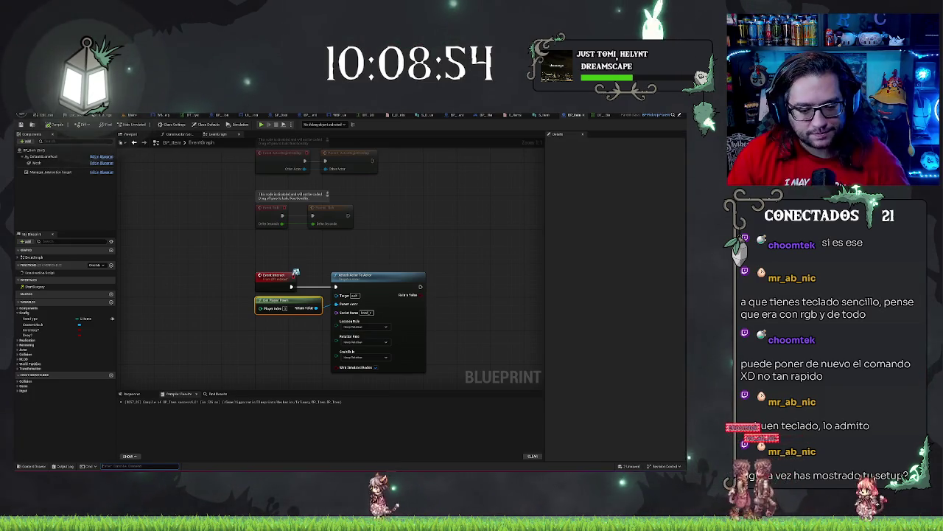
Enter the t.maxfps command in the console command line.
key(grave)
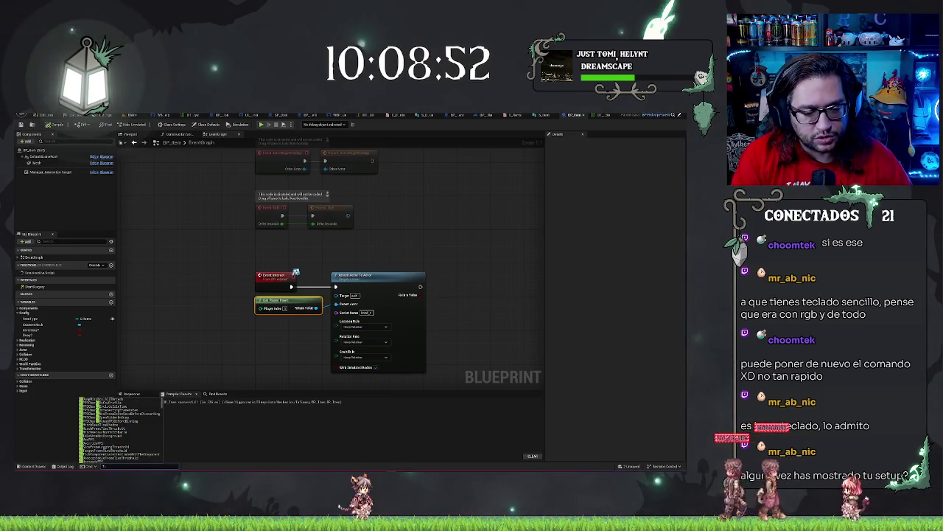
text(t.maxfps 1)
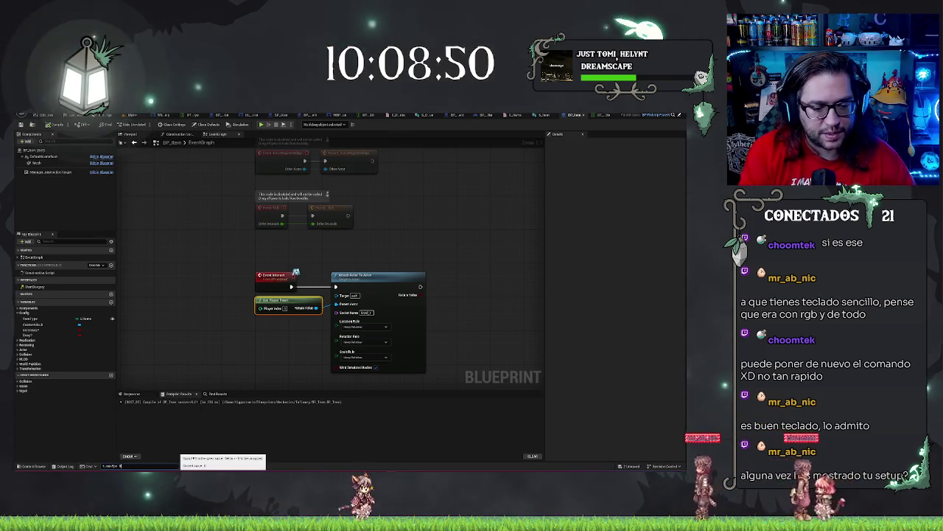
key(ctrl+a)
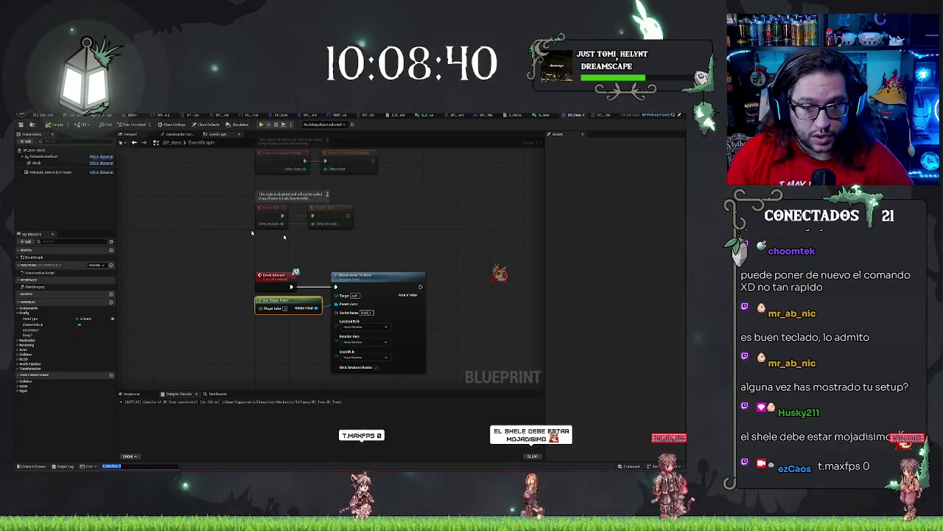
click(212, 300)
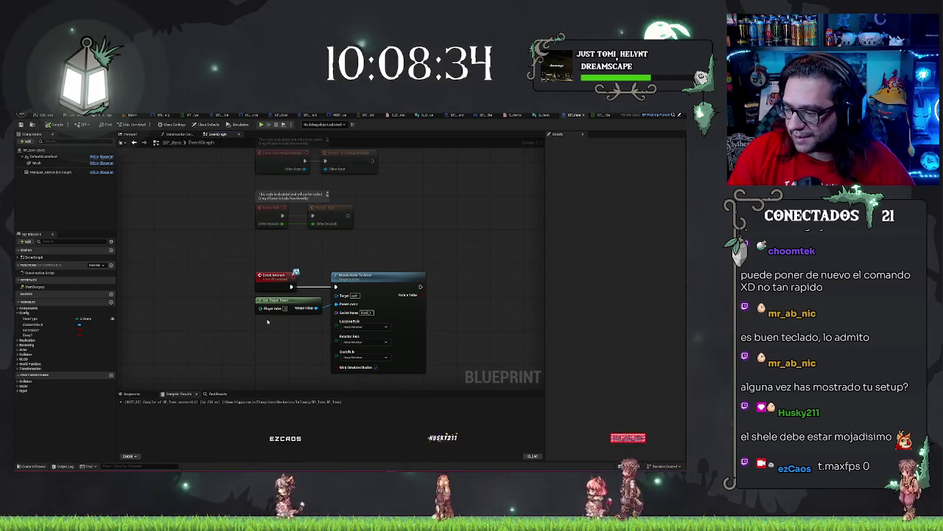
Save BP_Item and add a Get Player node wired from Attach Actor To Actor.
key(ctrl+s)
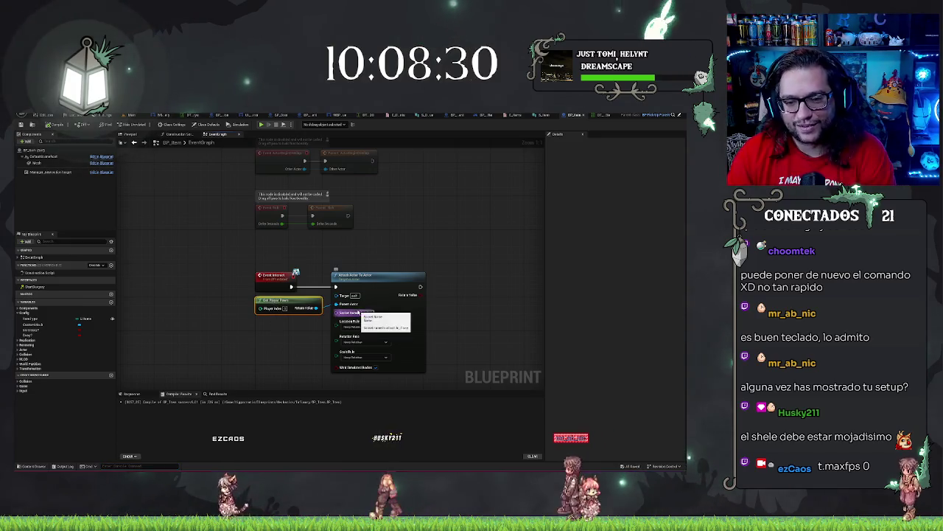
drag(335, 286, 299, 286)
text(getplaye)
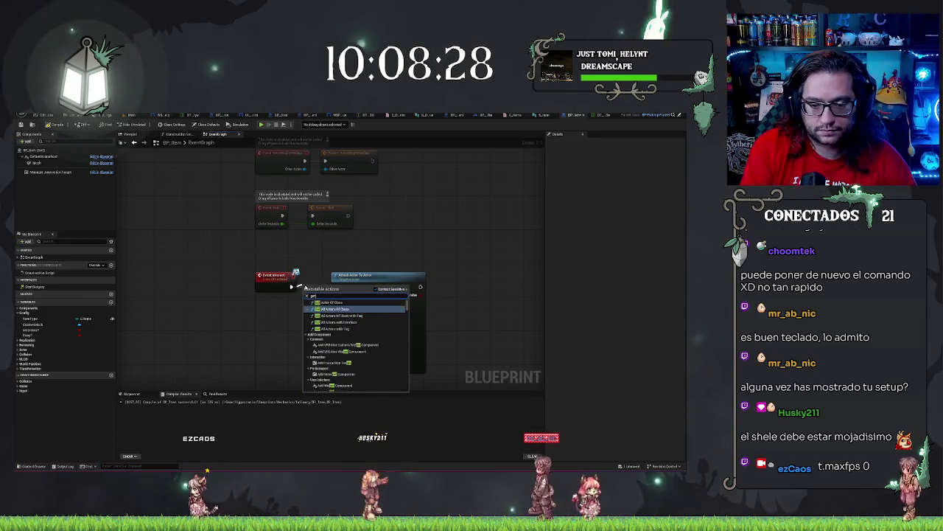
key(Return)
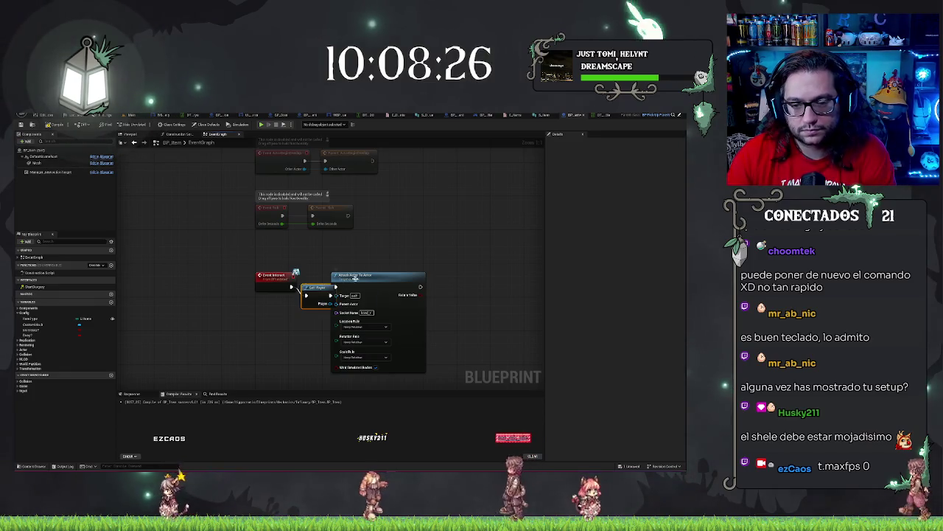
Nudge Attach Actor To Actor right, align Get Player with Q, and switch to the Main level.
click(361, 276)
drag(361, 276, 378, 277)
click(253, 258)
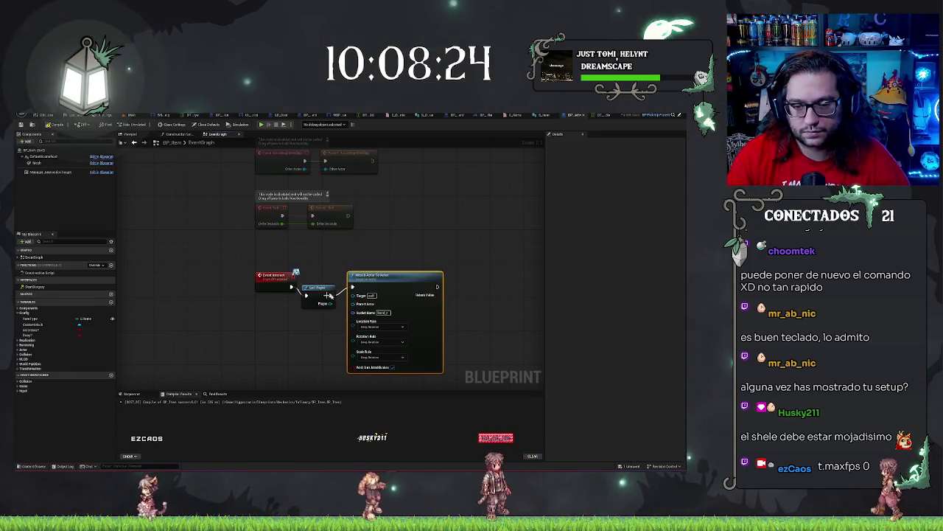
key(q)
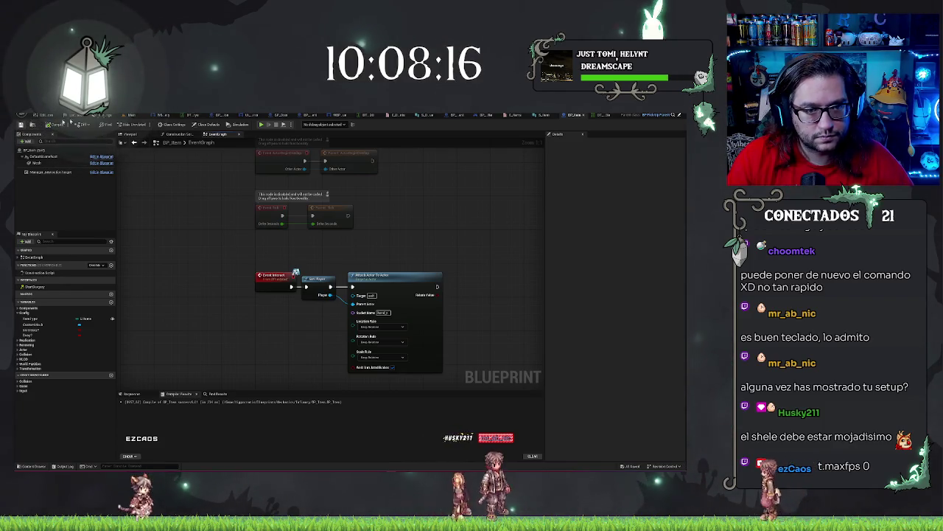
click(129, 115)
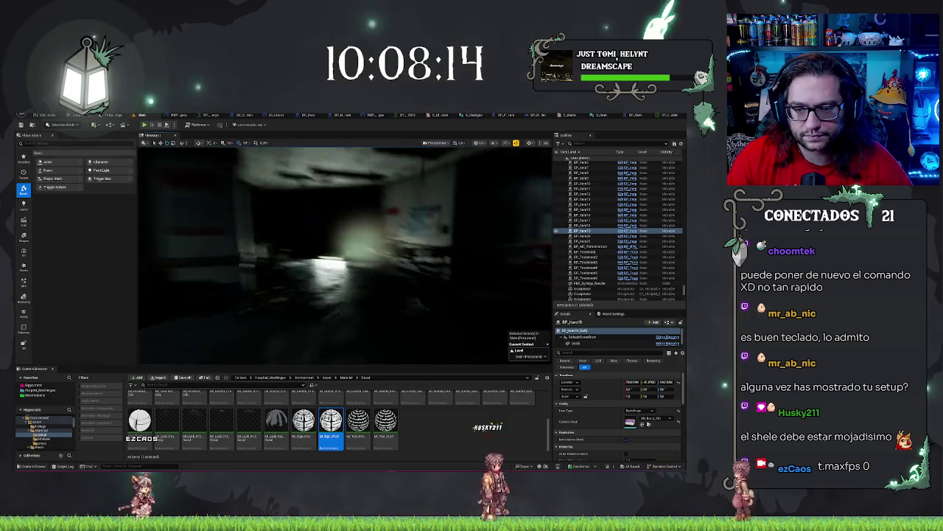
Select the floor mesh and start a Play-In-Editor session with Alt+P.
drag(317, 324, 357, 324)
right_click(379, 156)
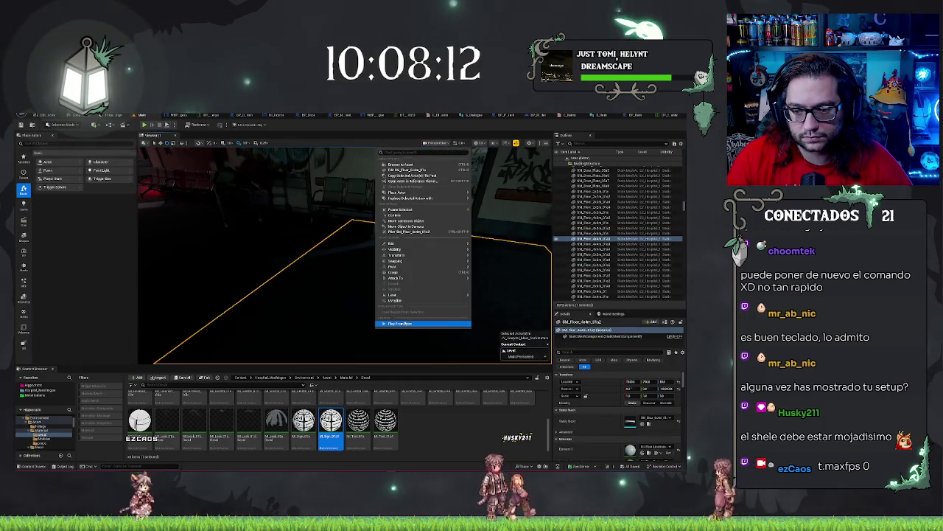
click(452, 279)
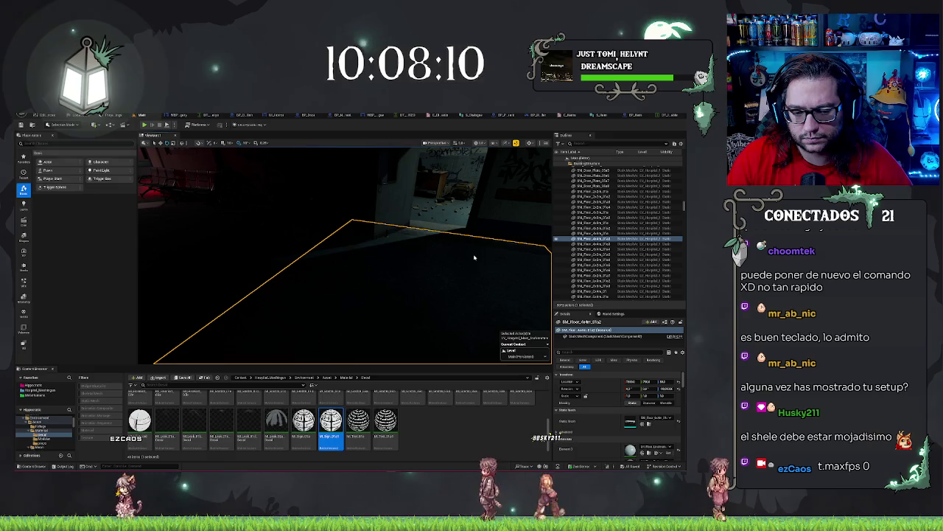
key(alt+p)
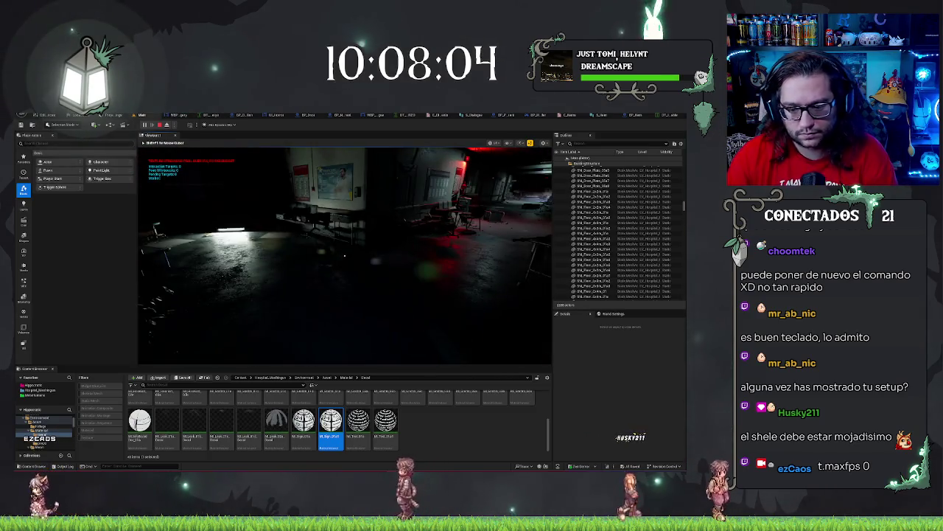
Toggle F8 between the free camera and the player, ending detached.
key(F8)
click(332, 317)
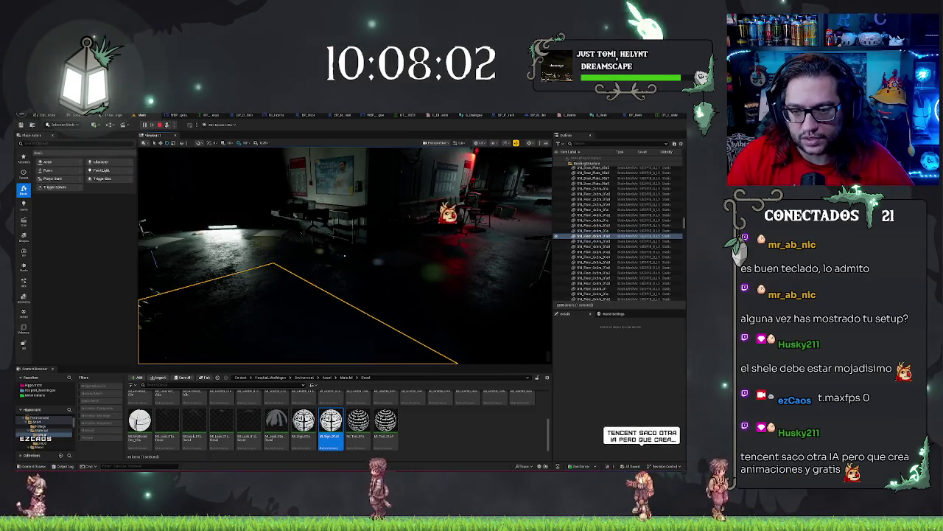
key(F8)
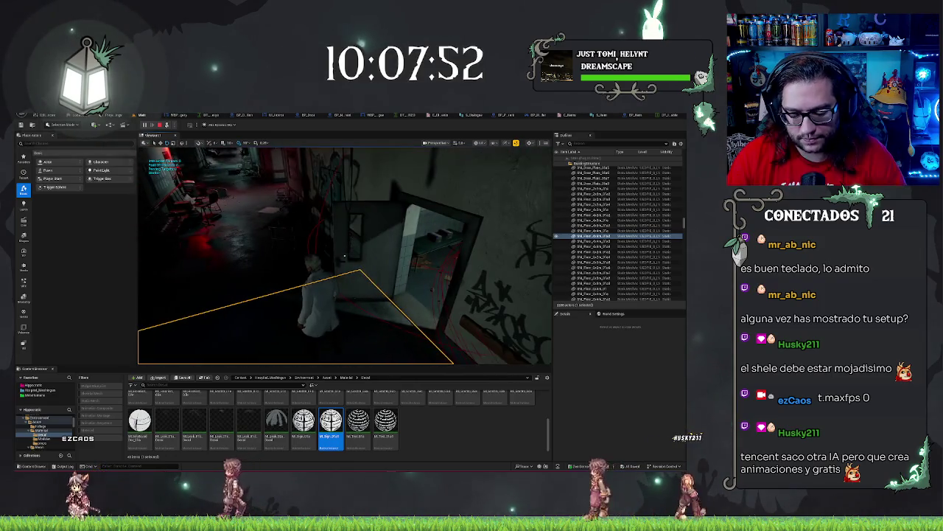
key(F8)
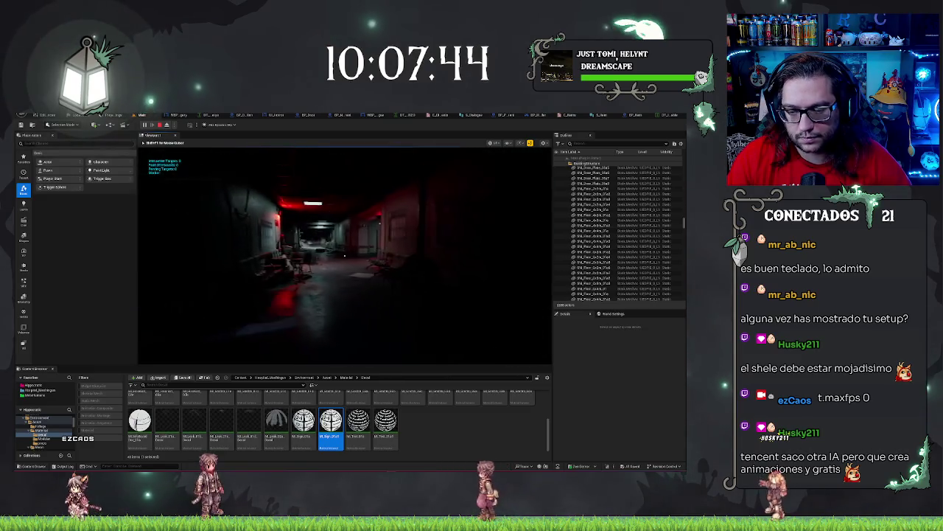
key(F8)
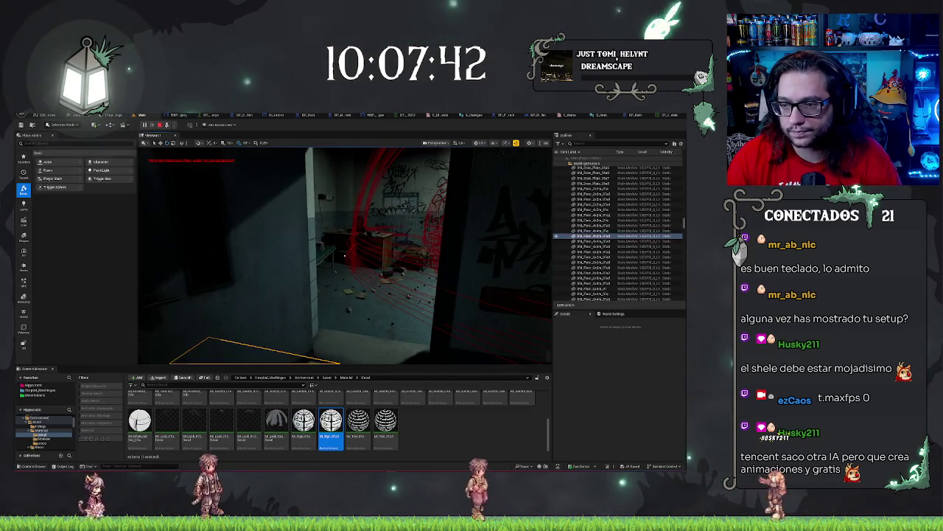
Filter the Outliner for 'door', focus the first door blueprint, stop PIE, and select SM_Floor.
drag(344, 254, 324, 254)
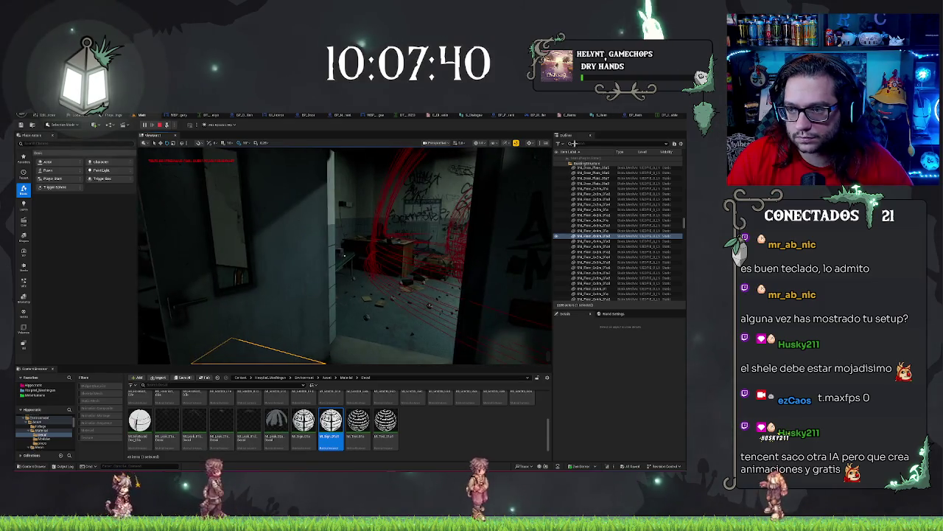
text(door)
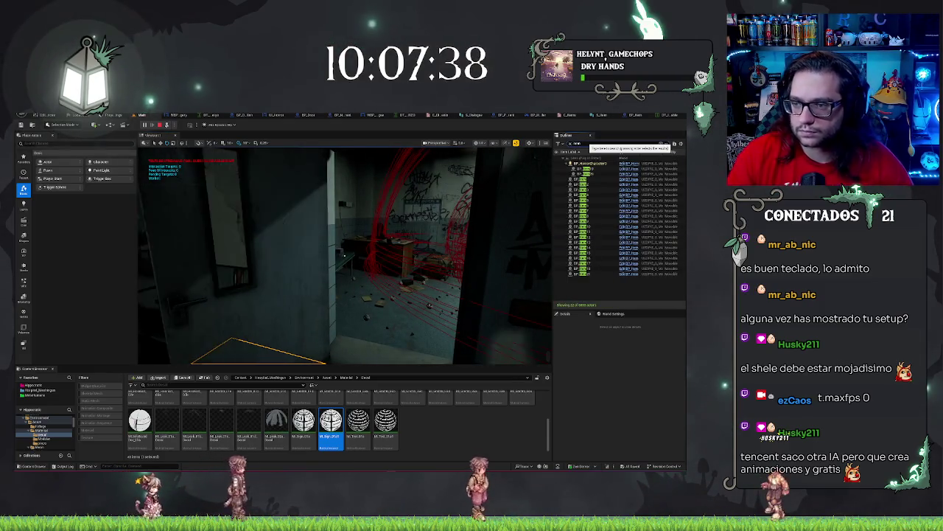
click(585, 169)
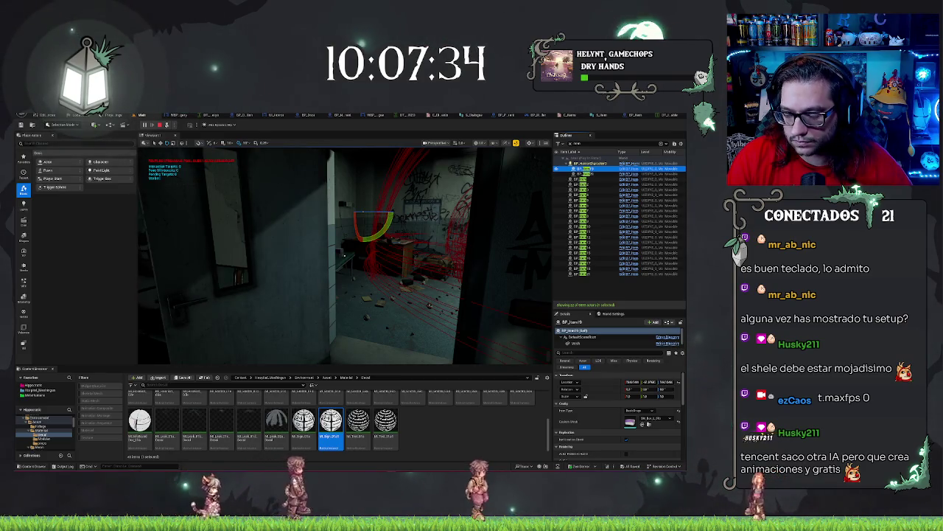
key(f)
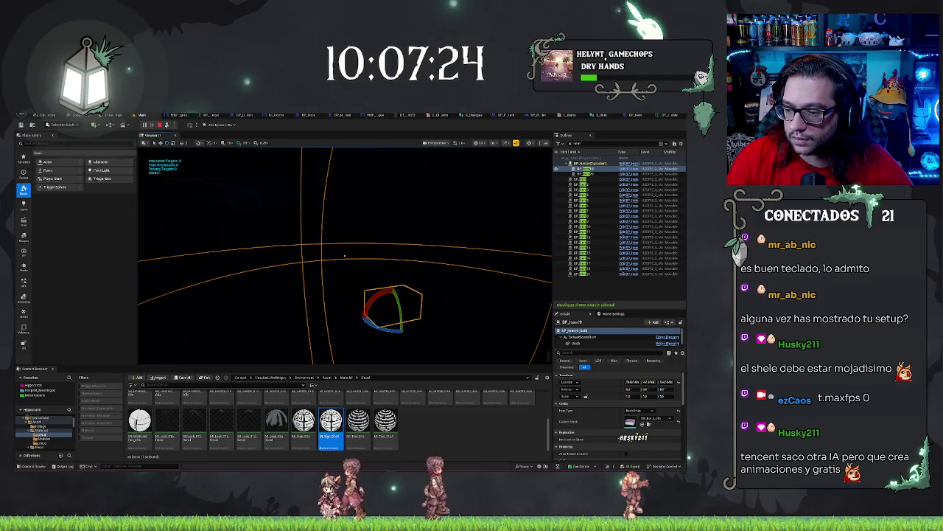
key(Escape)
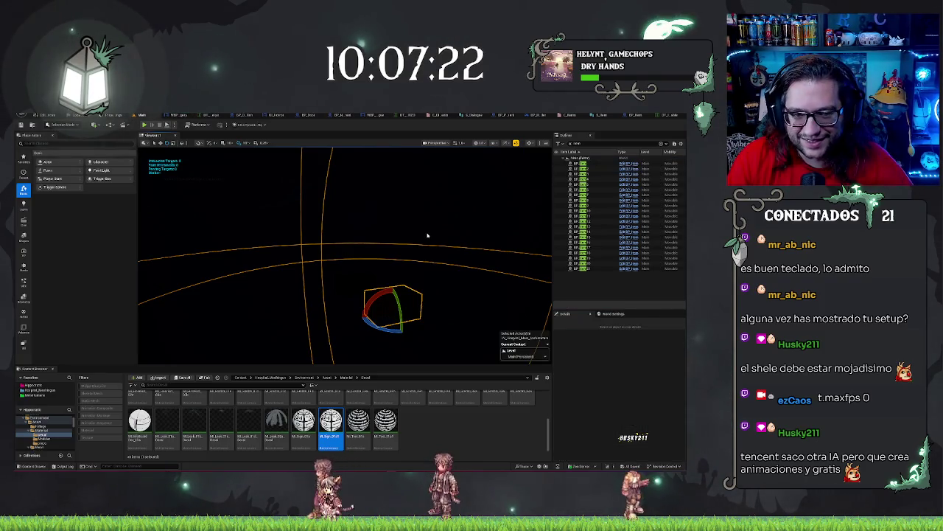
click(428, 235)
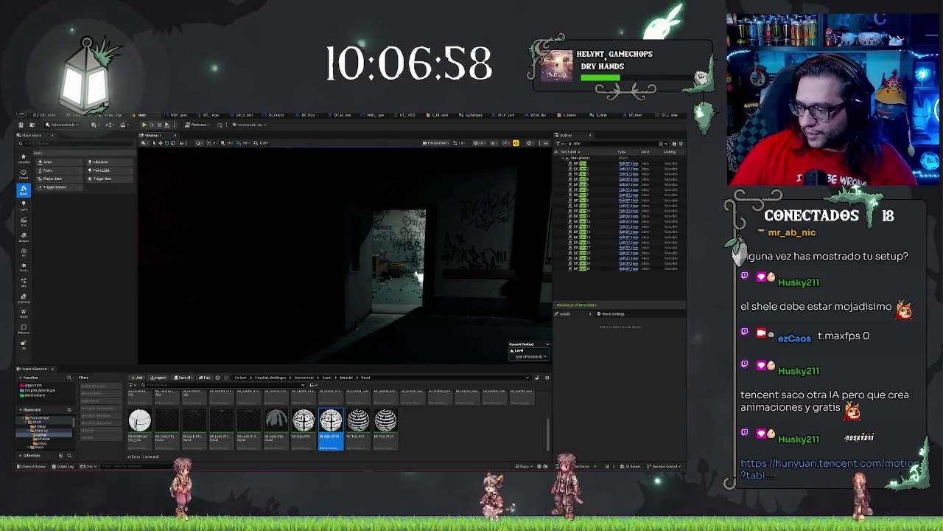
Watch a motion preview and a combined-motion sample on Hunyuan Motion 1.0, then go back.
key(alt+Tab)
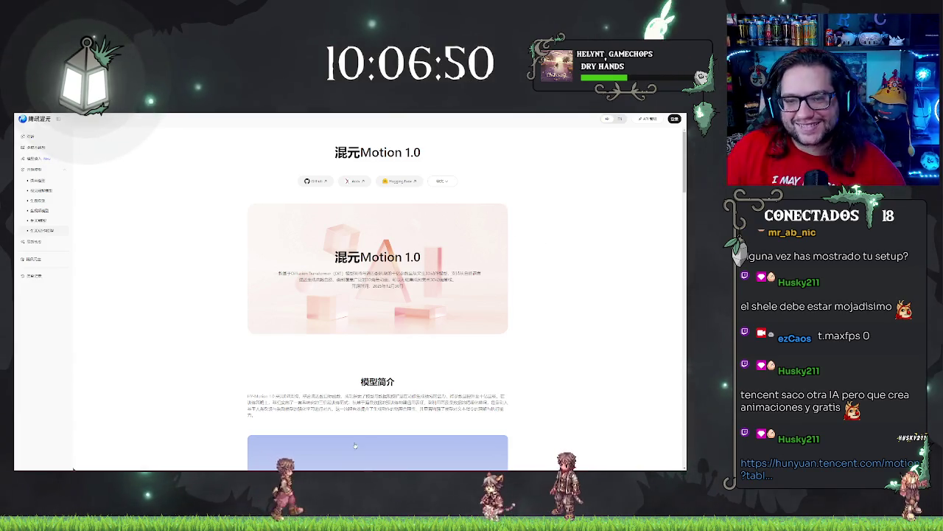
scroll(306, 334, down, 6)
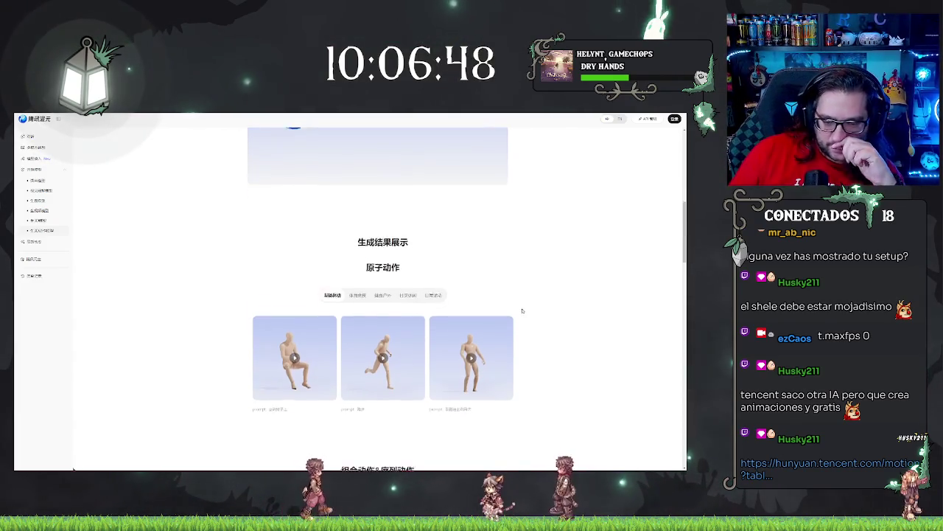
click(306, 333)
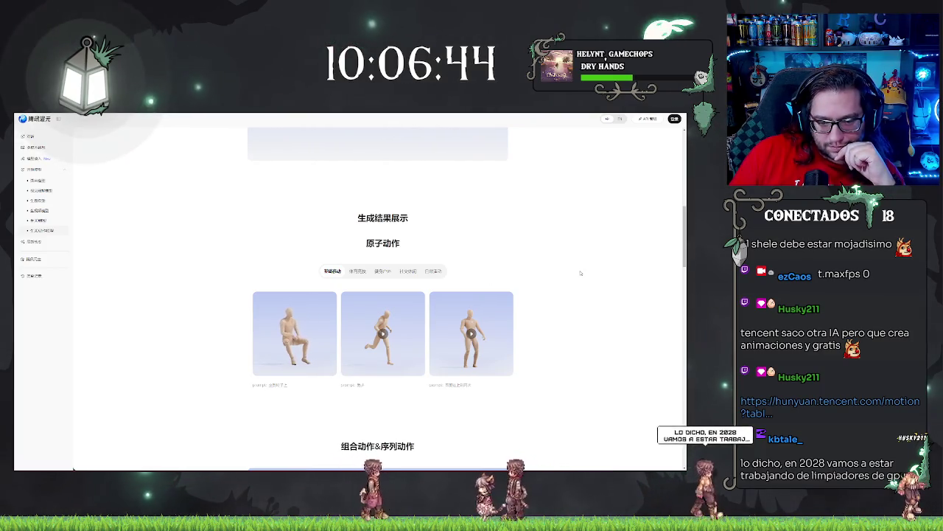
mouse_move(329, 325)
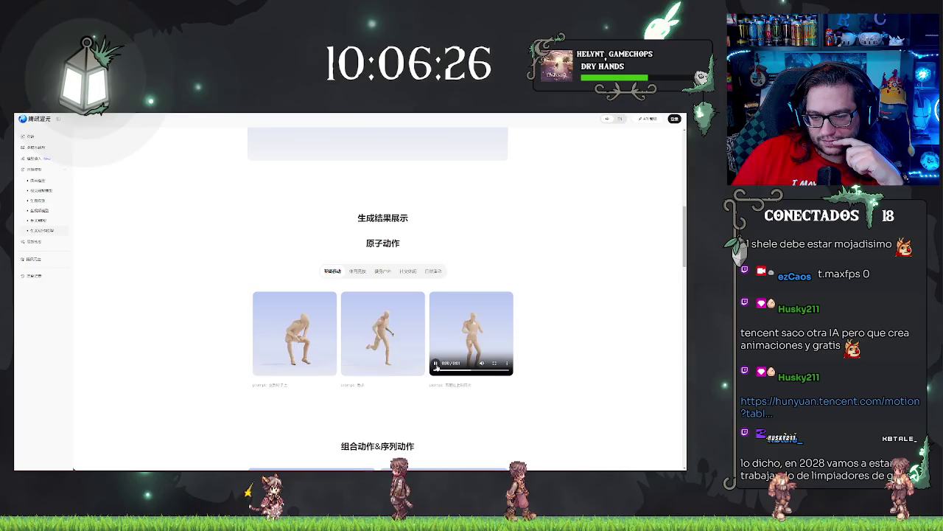
scroll(435, 366, down, 4)
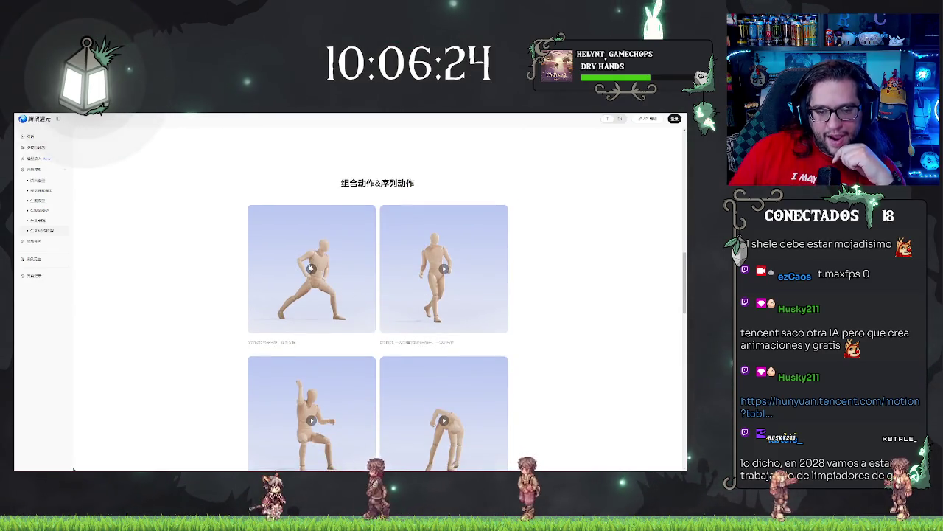
click(311, 268)
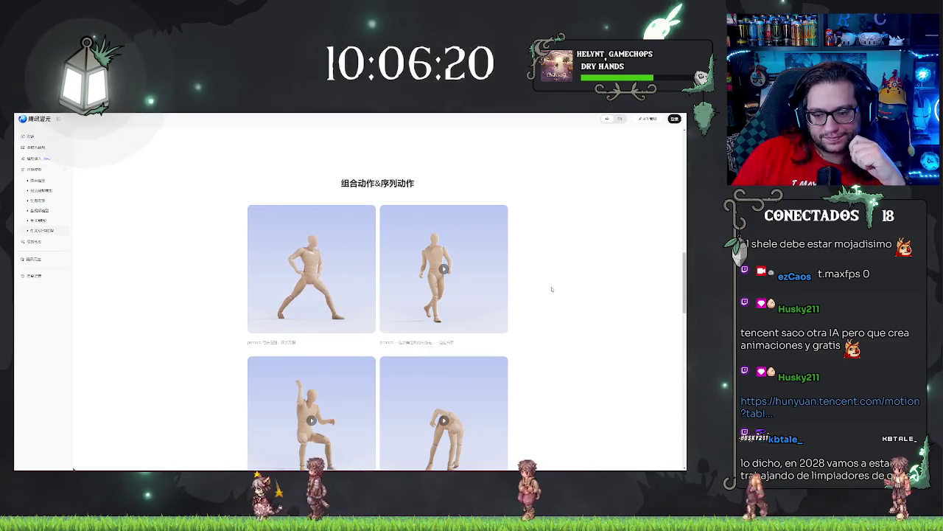
scroll(492, 273, down, 3)
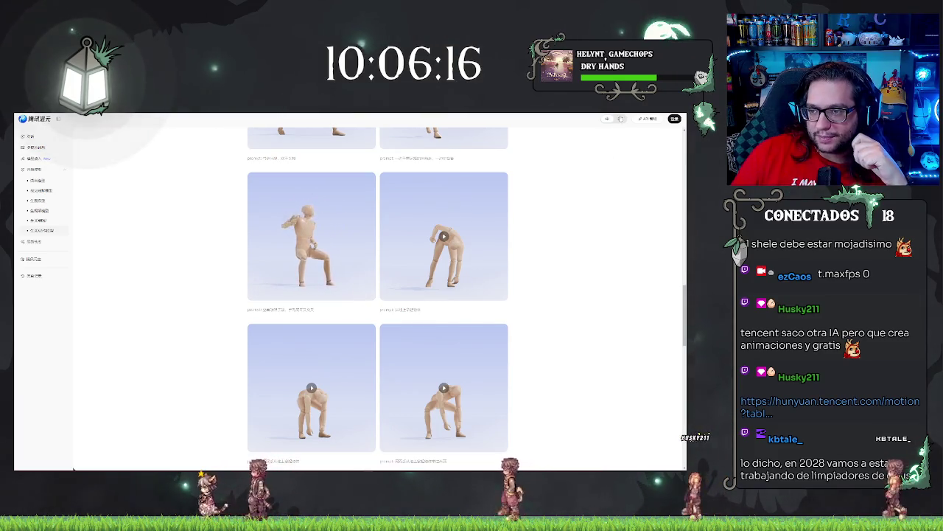
key(alt+Left)
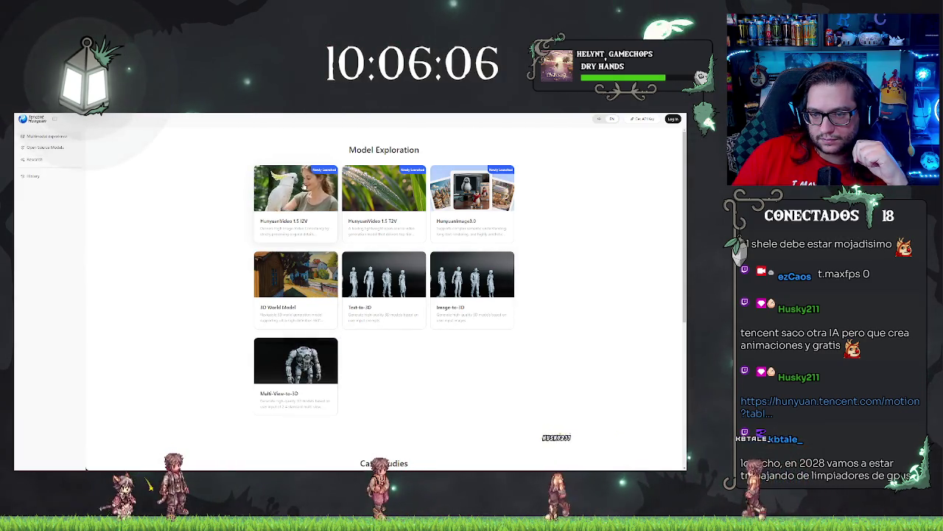
Check the HY-Motion1.0 page's language options and scroll to the Generation Results samples.
scroll(556, 210, down, 5)
scroll(574, 232, up, 5)
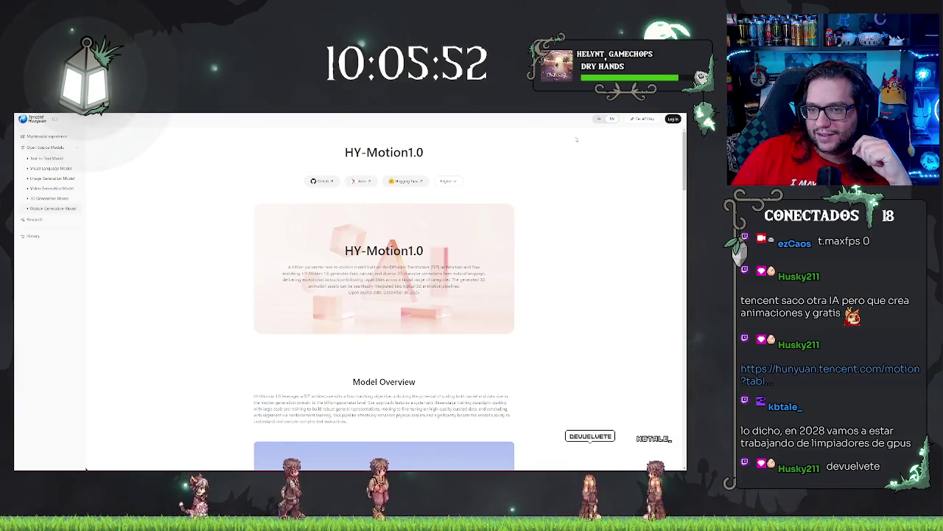
click(447, 181)
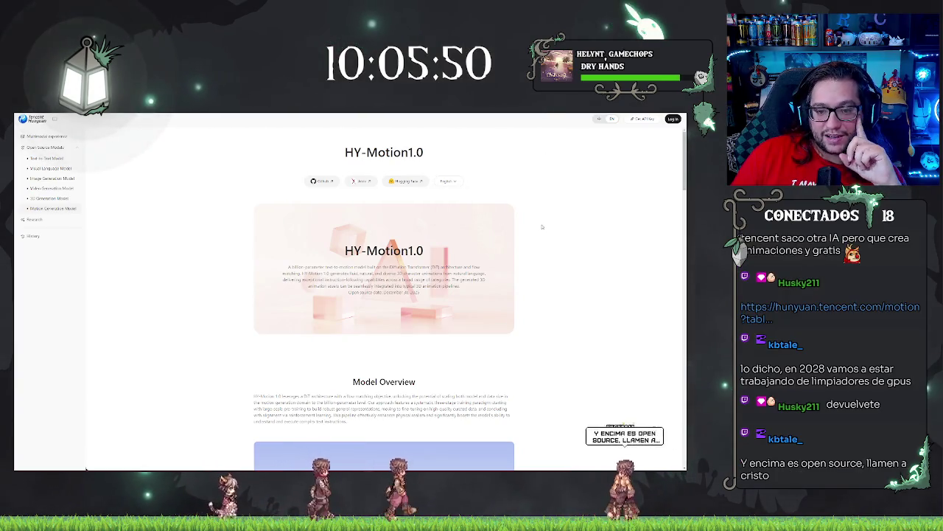
scroll(535, 236, down, 3)
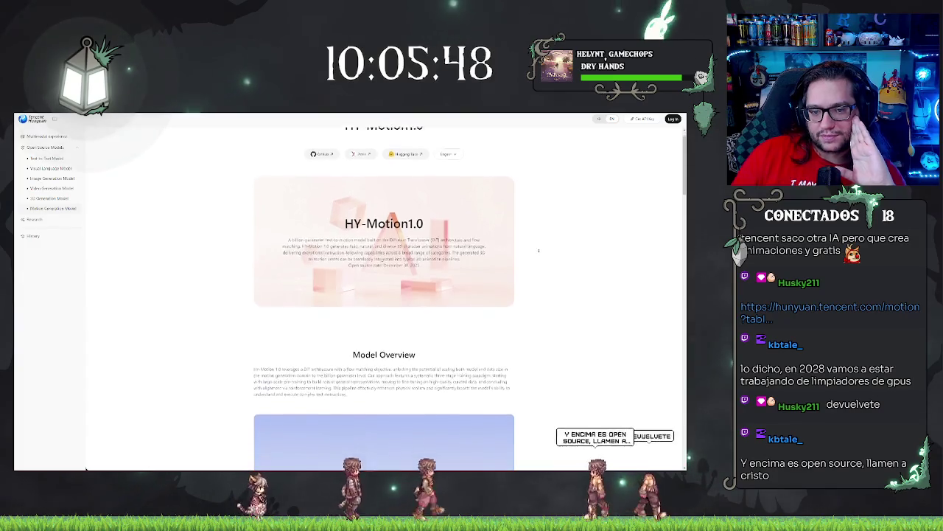
scroll(536, 272, up, 1)
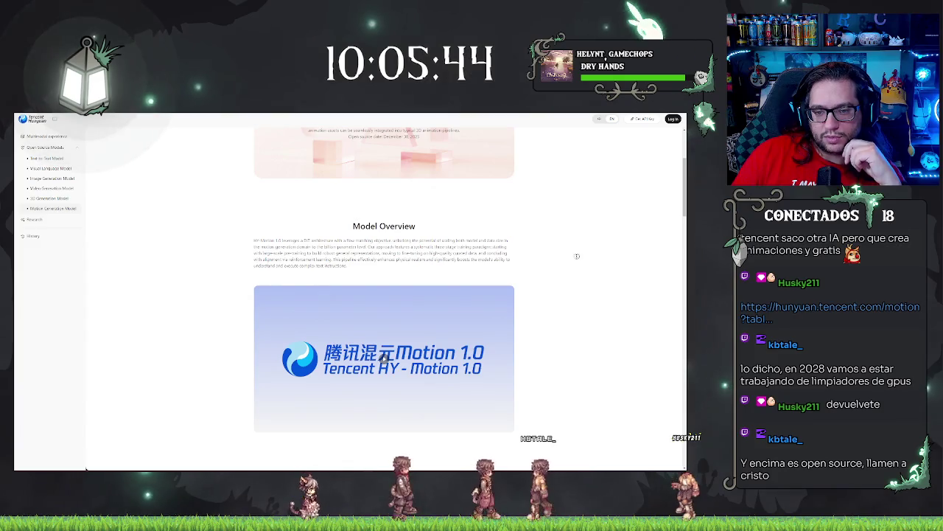
scroll(578, 256, down, 3)
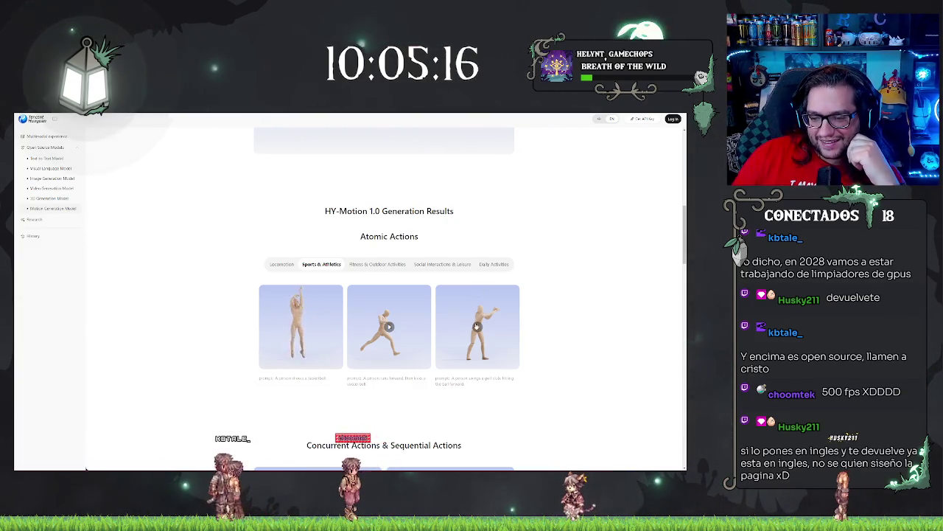
mouse_move(279, 317)
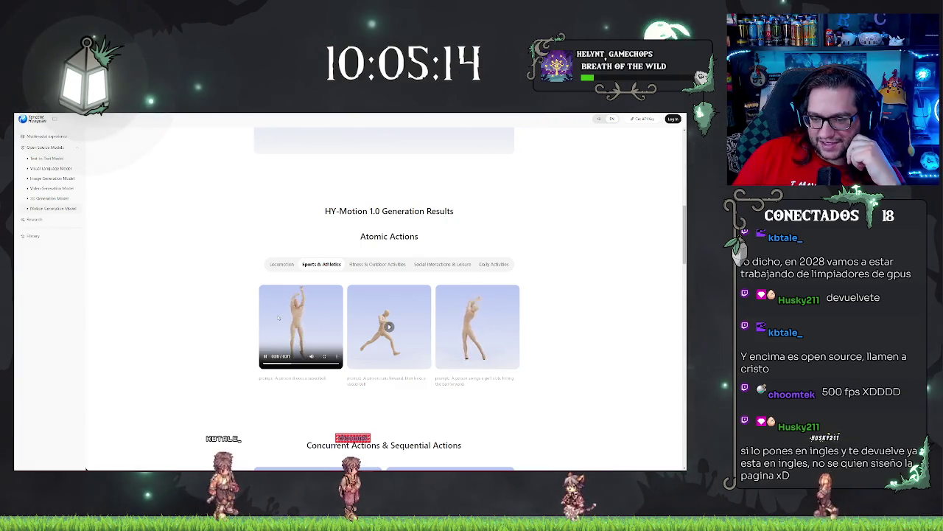
scroll(523, 310, down, 3)
scroll(512, 308, up, 3)
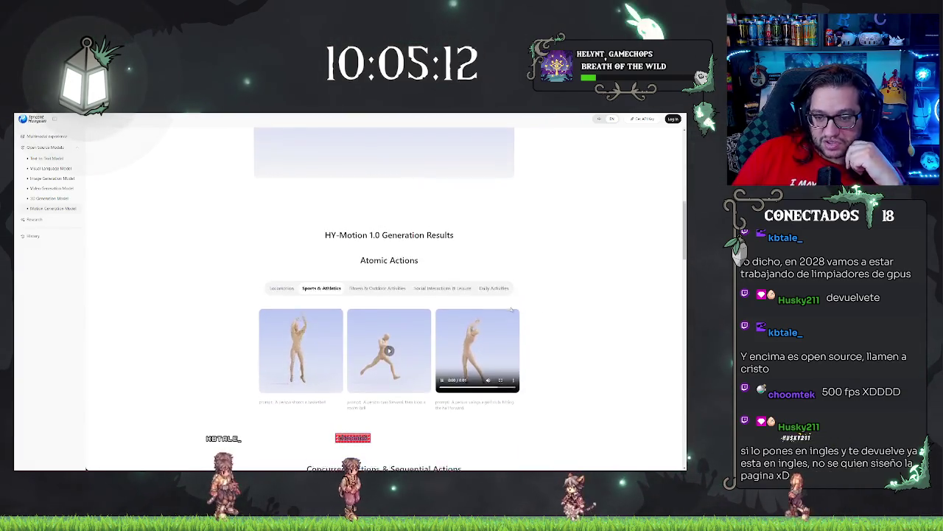
scroll(510, 309, up, 10)
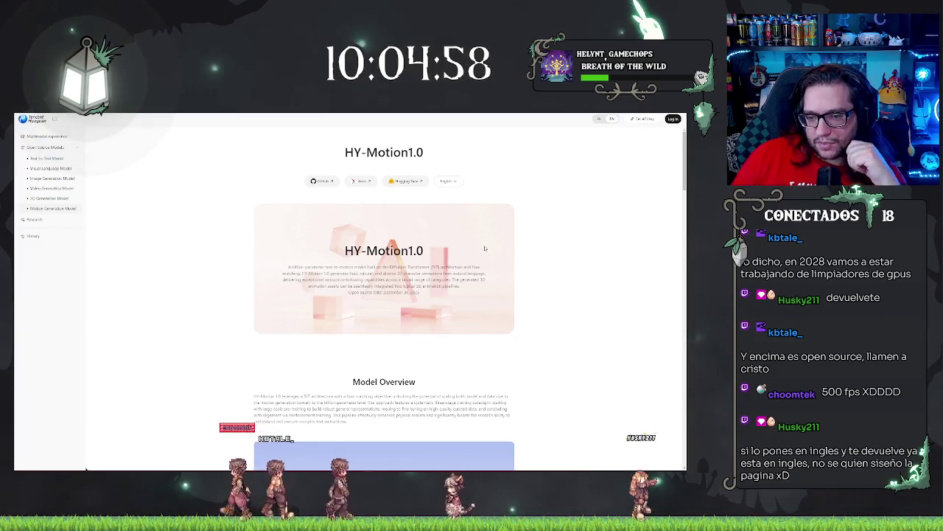
scroll(485, 248, down, 5)
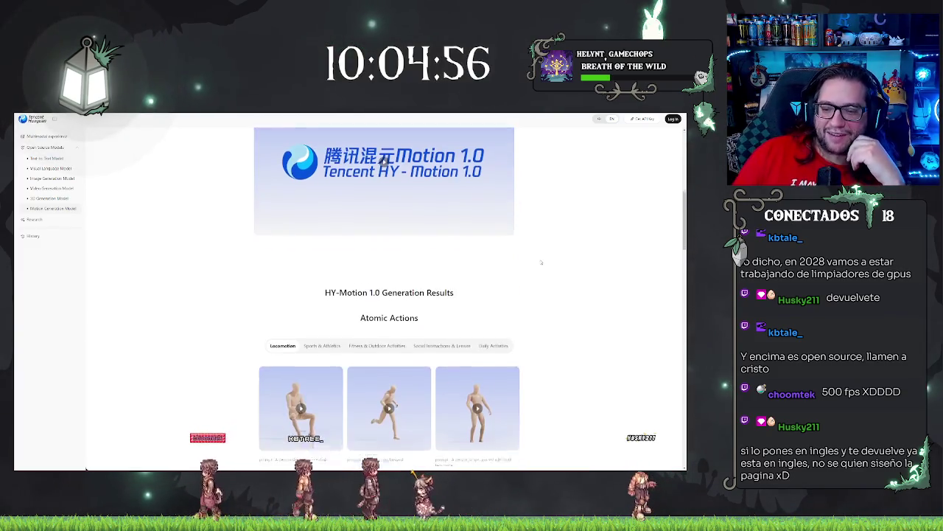
scroll(538, 258, down, 5)
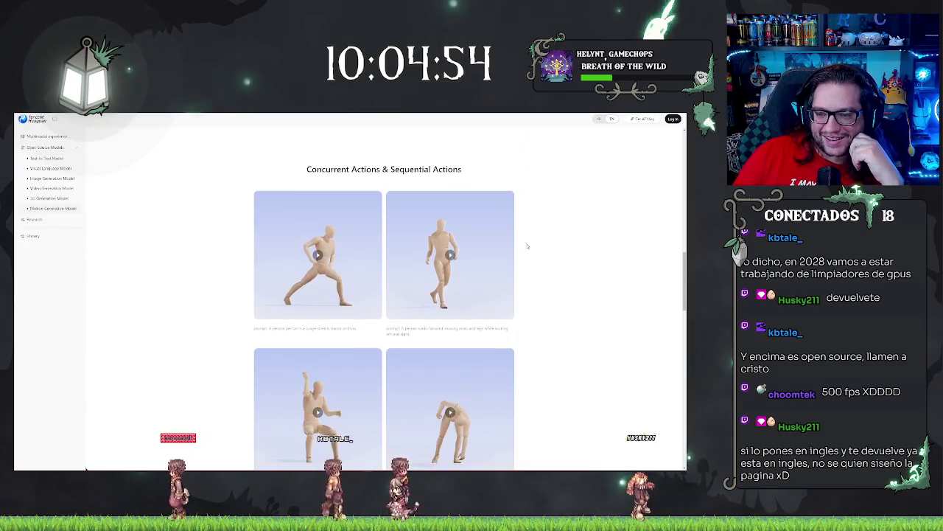
scroll(525, 258, down, 5)
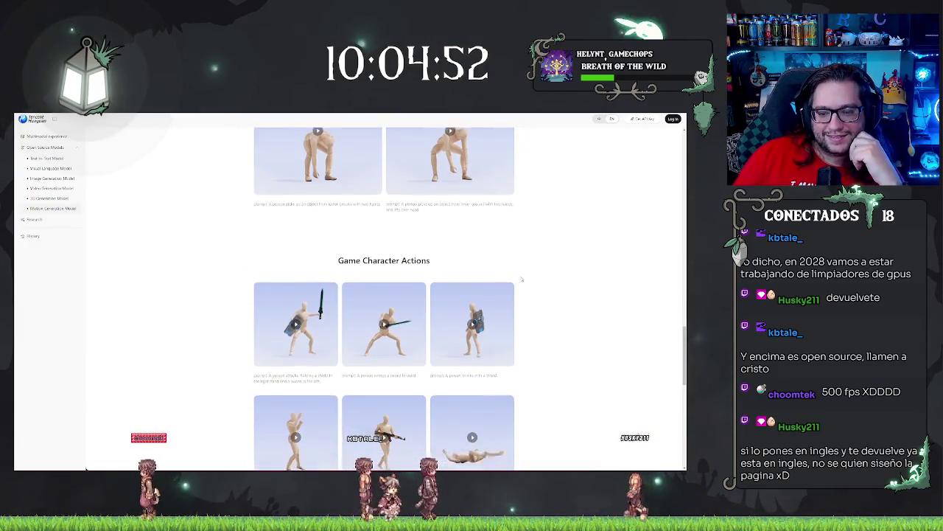
scroll(521, 278, down, 1)
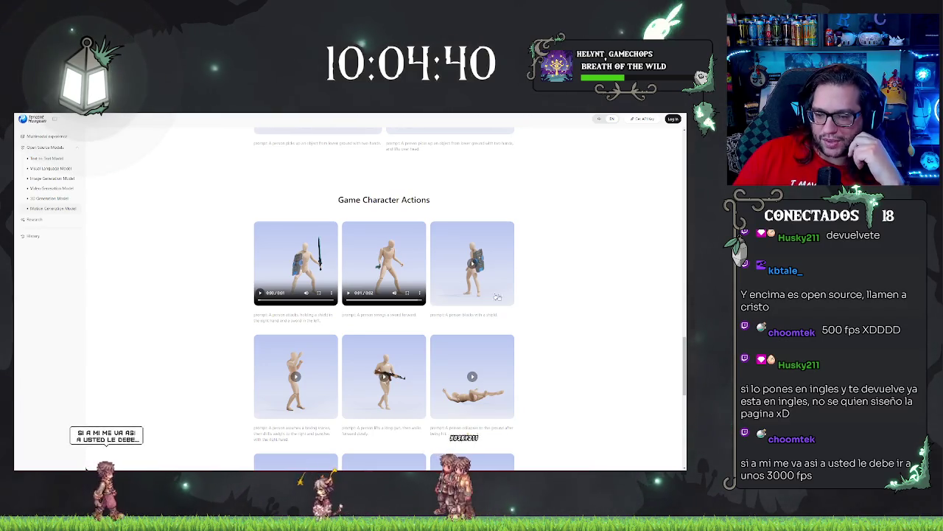
scroll(562, 307, down, 5)
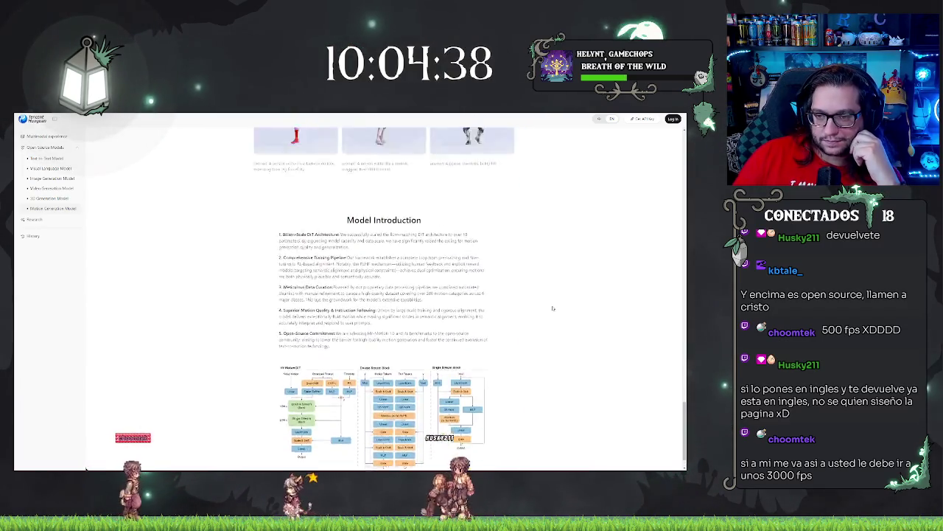
scroll(531, 298, up, 3)
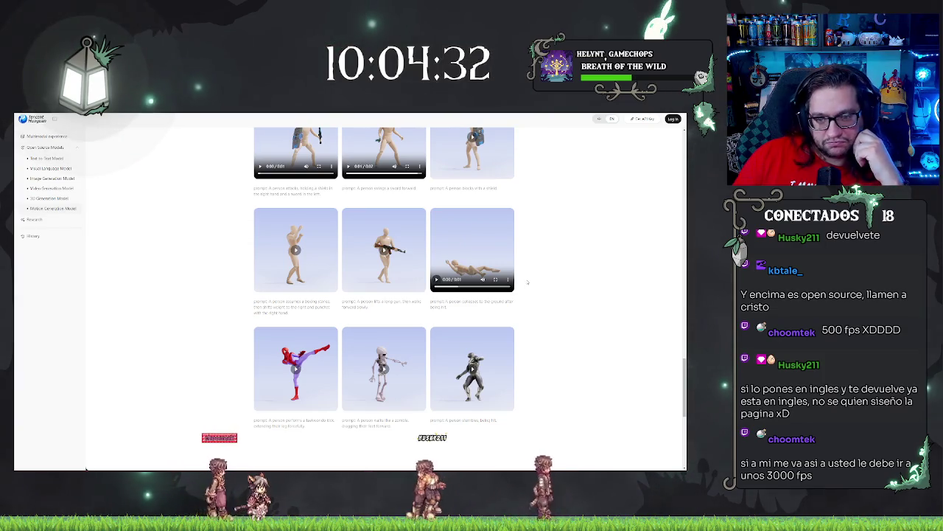
scroll(526, 283, up, 2)
scroll(526, 282, up, 10)
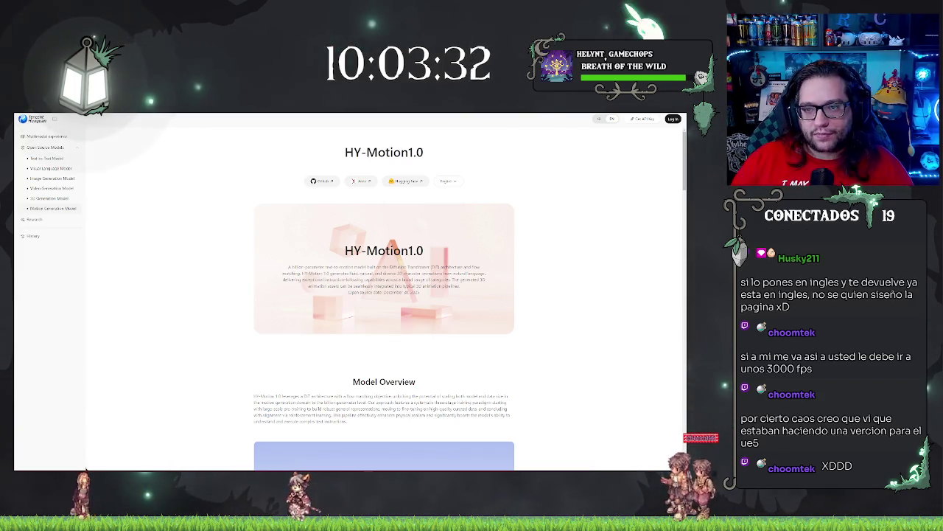
Switch to Unreal Engine and open the BP_PickUpParent blueprint tab.
key(alt+Tab)
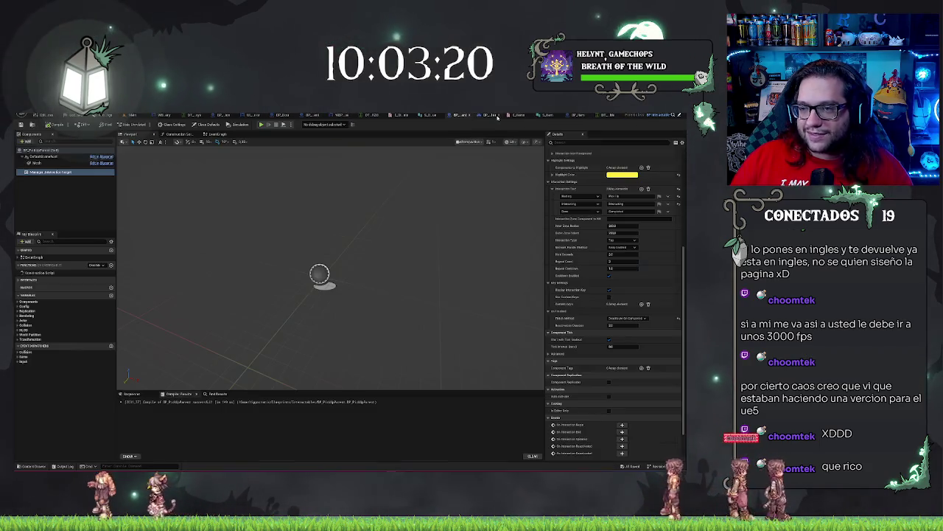
click(498, 117)
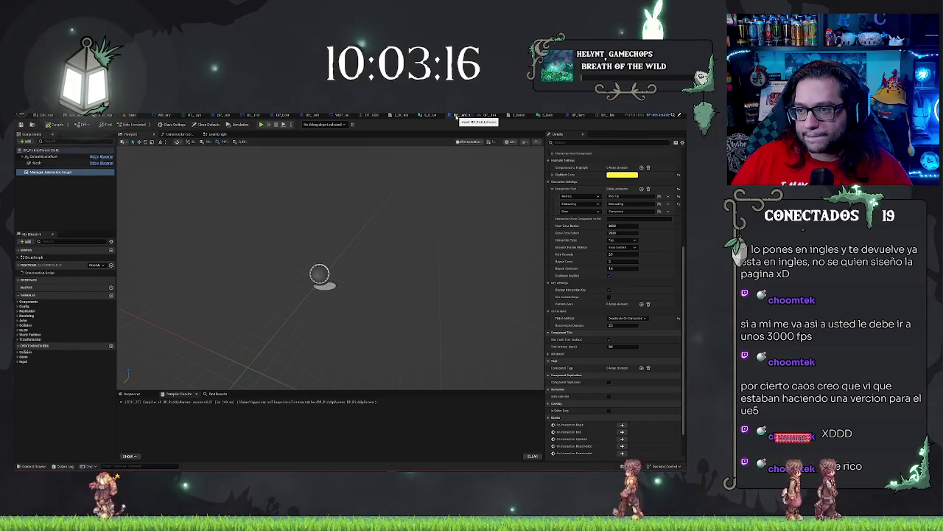
Open BP_Item's event graph and inspect the Manager_InteractionTarget component's properties.
click(577, 116)
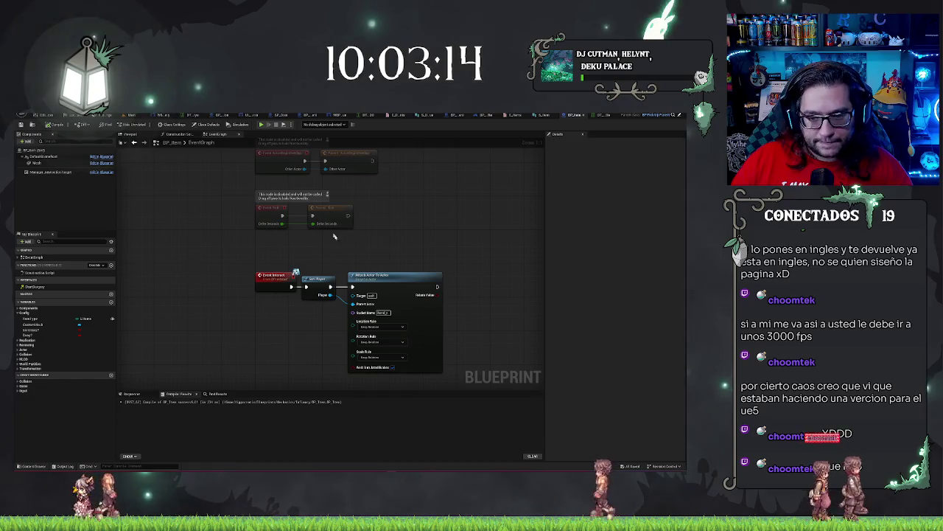
mouse_move(333, 236)
mouse_down()
mouse_move(331, 206)
mouse_move(310, 193)
mouse_up()
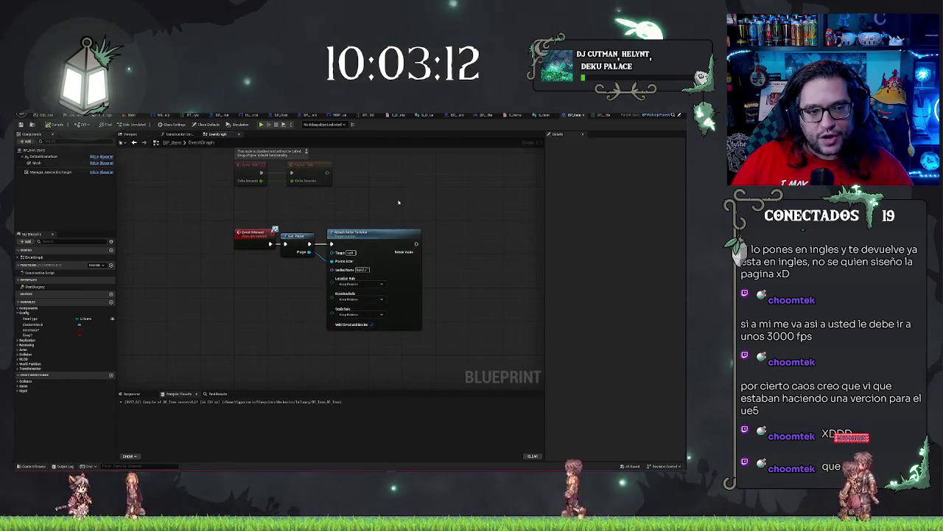
click(48, 171)
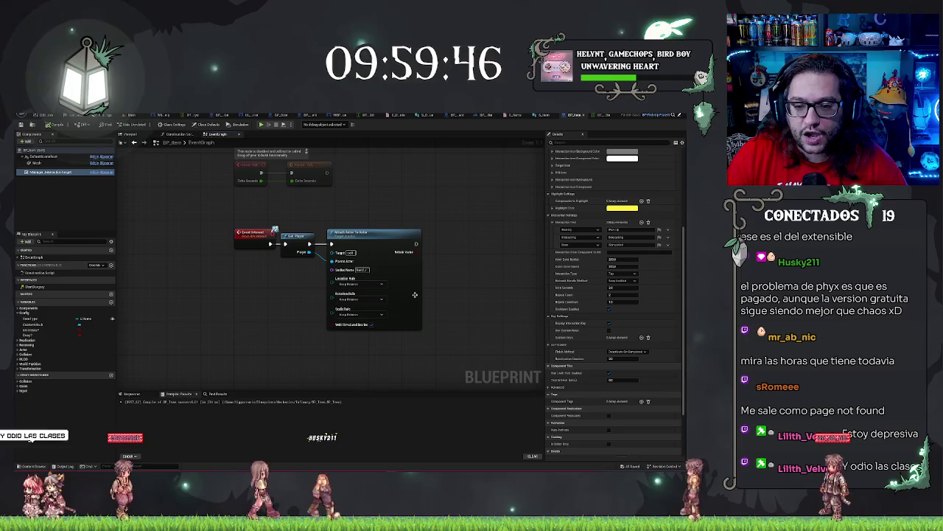
Keep Attach Actor To Actor's location rule at Keep Relative and wire the player into Parent Actor.
click(374, 315)
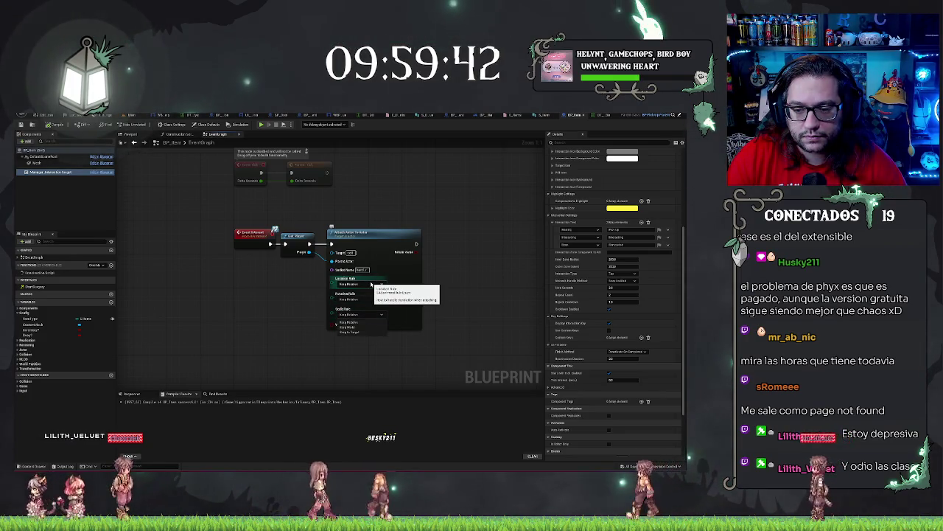
click(371, 284)
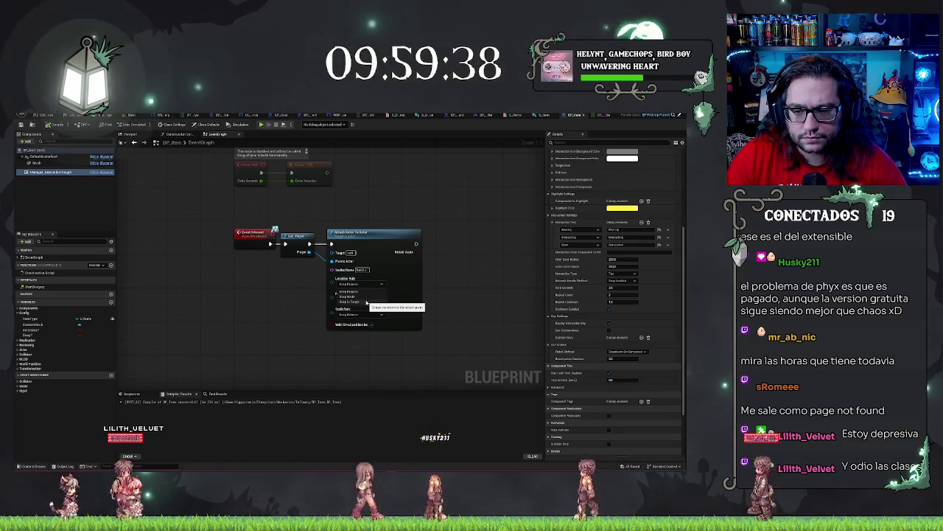
click(297, 301)
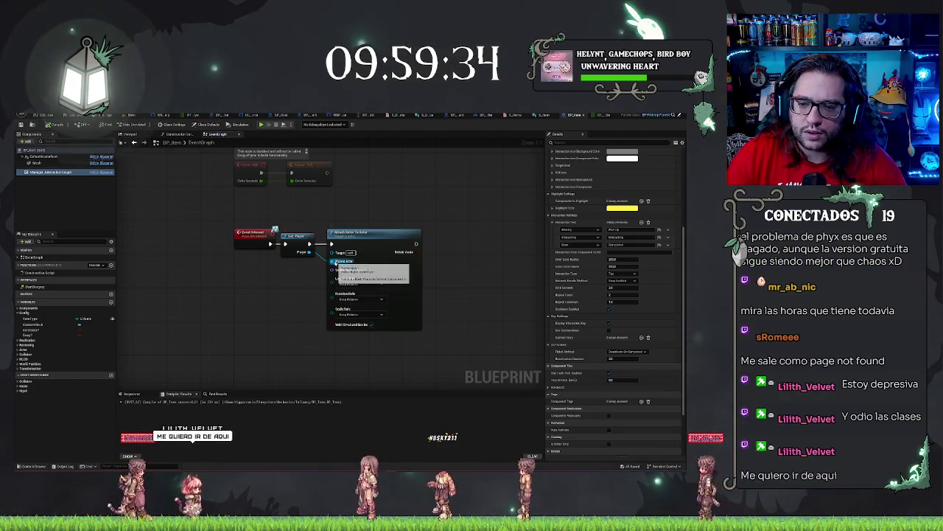
drag(312, 253, 334, 262)
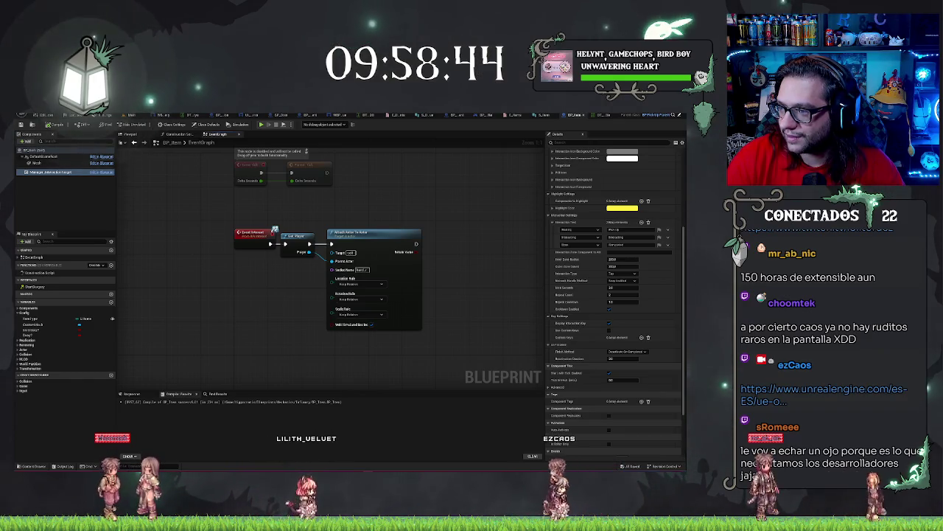
key(alt+Tab)
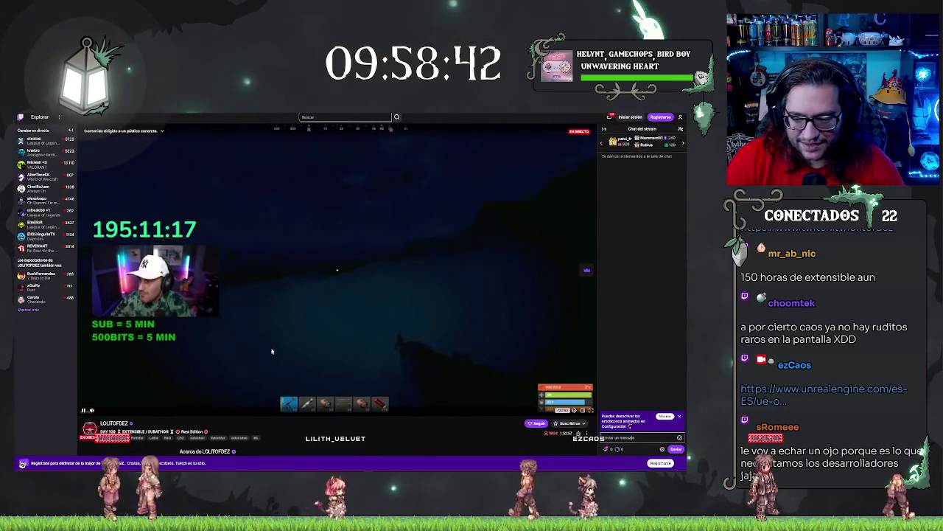
scroll(349, 335, down, 2)
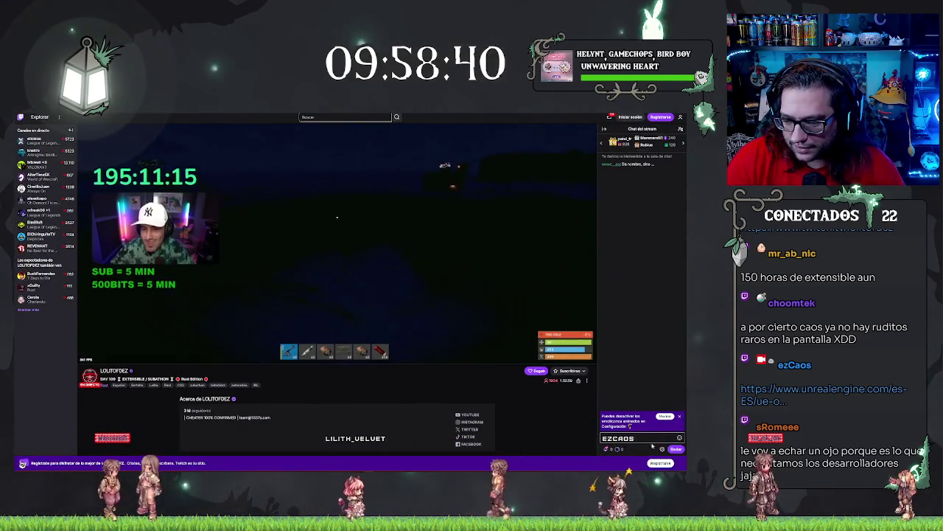
text(ganaaar)
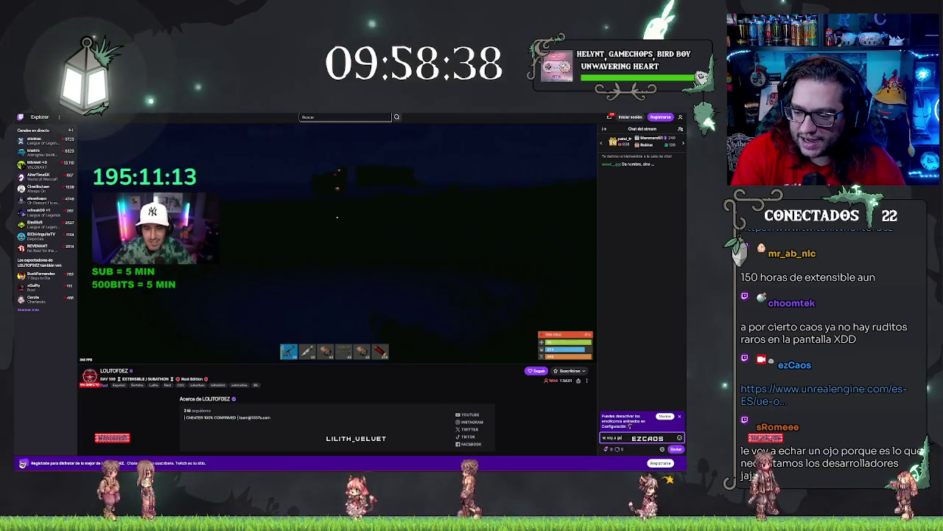
scroll(428, 192, up, 2)
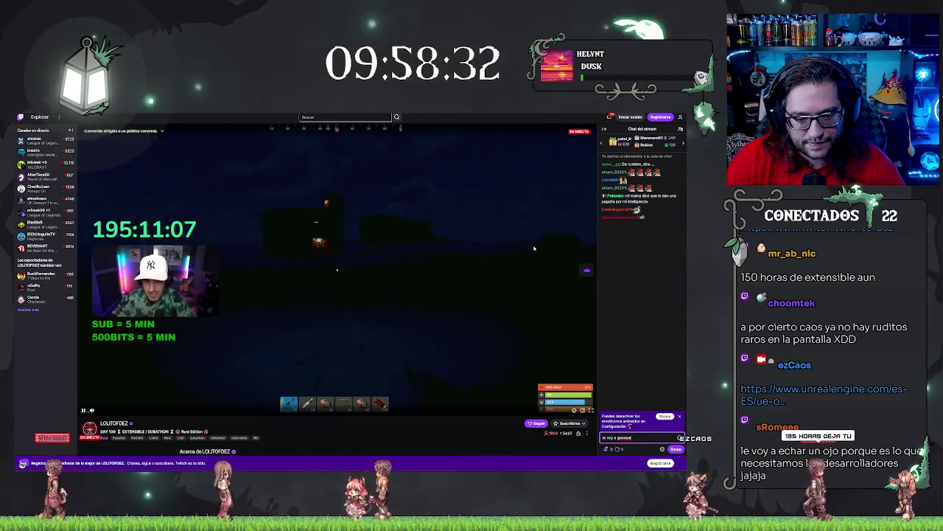
scroll(534, 249, down, 3)
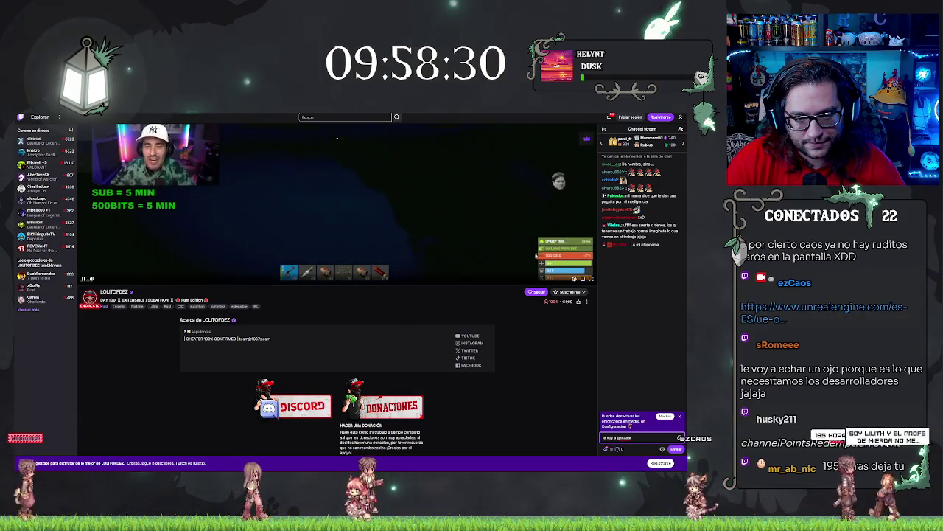
scroll(536, 255, up, 3)
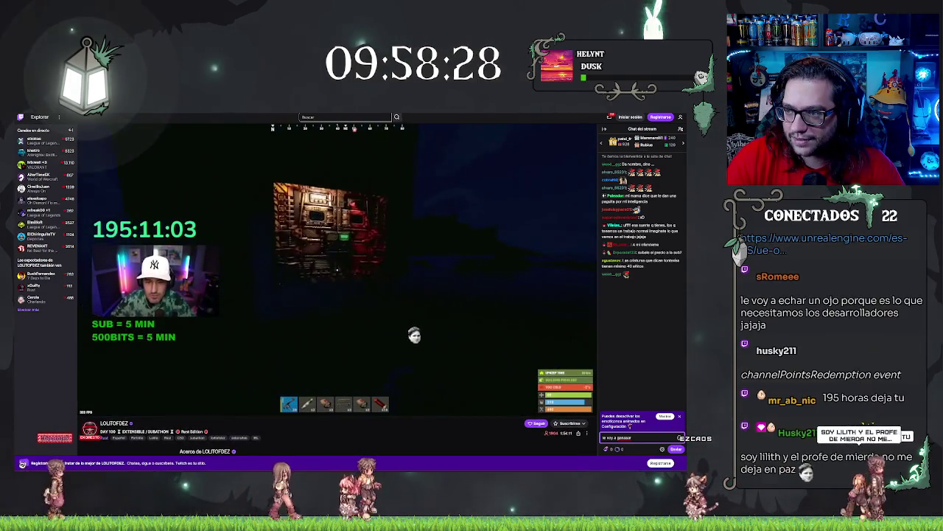
key(alt+Tab)
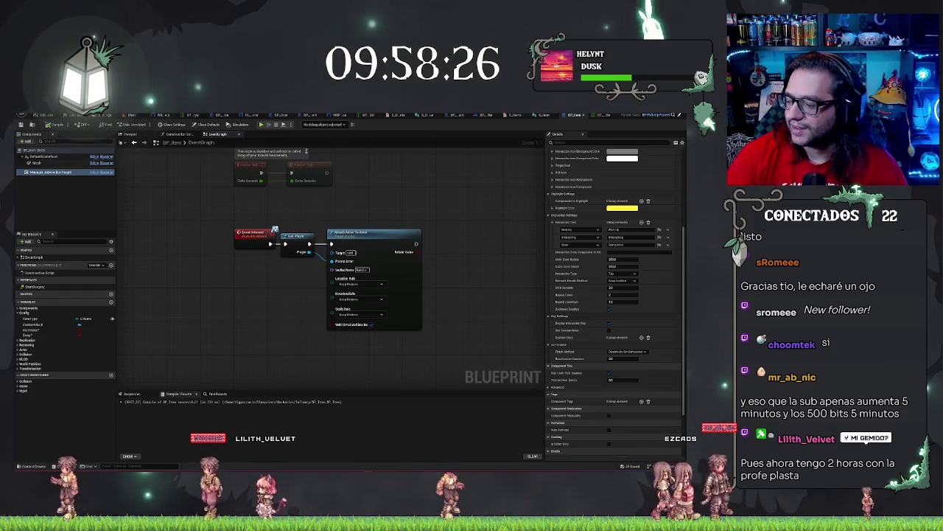
Add a Target Body getter from Get Player's Player output via a 'get body' search.
click(359, 285)
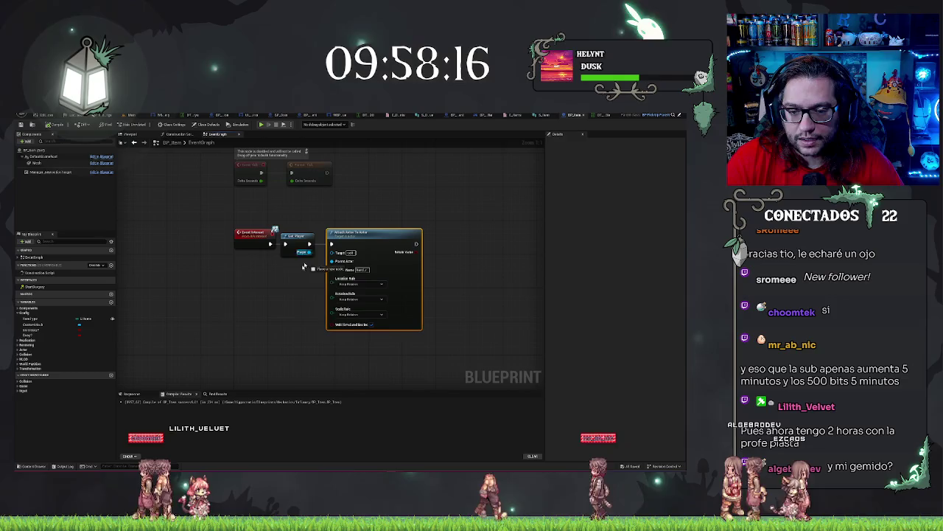
drag(341, 264, 282, 277)
text(get body)
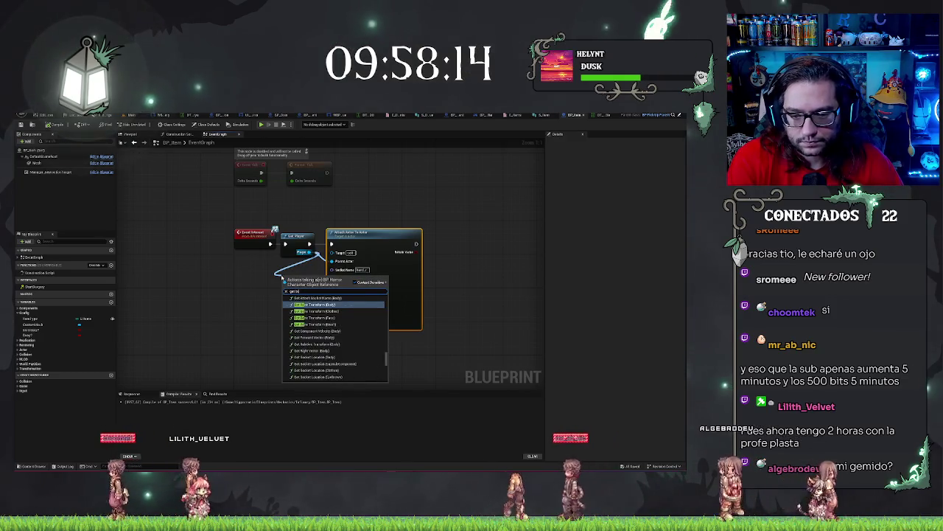
scroll(316, 337, down, 10)
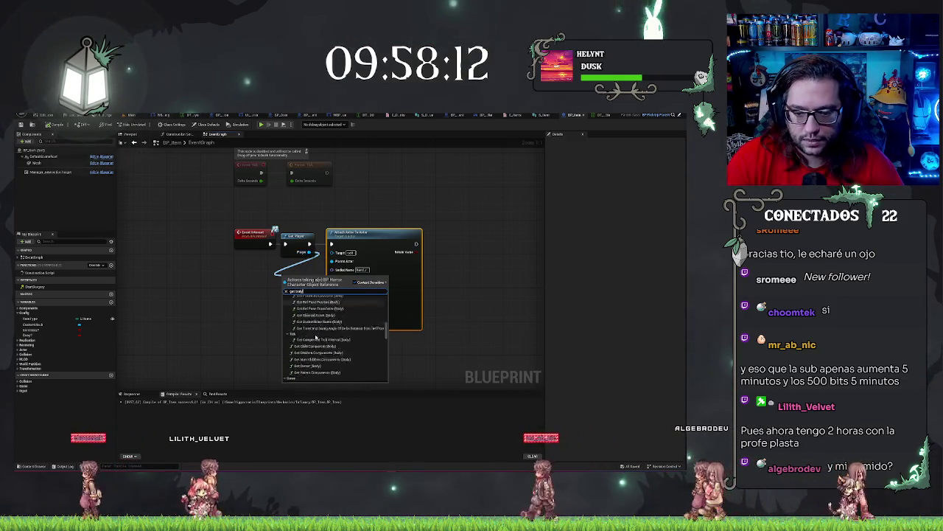
click(294, 336)
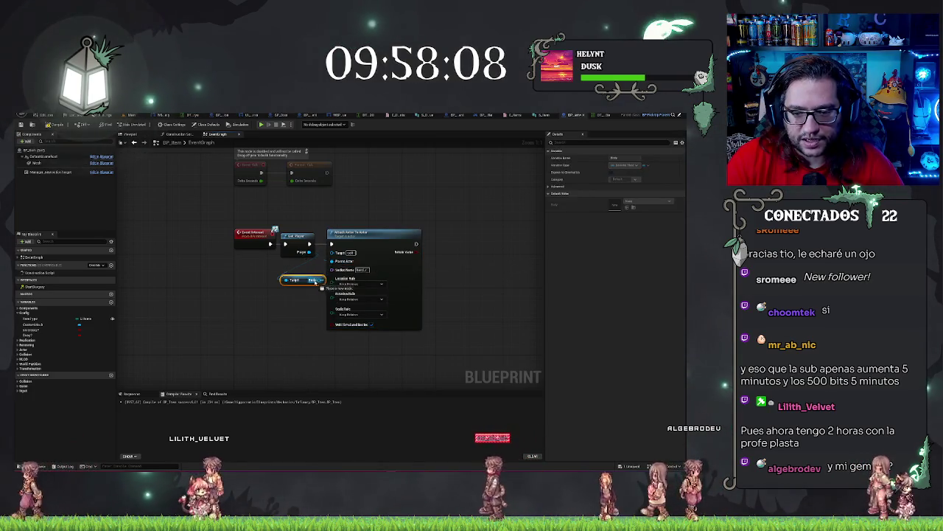
click(256, 312)
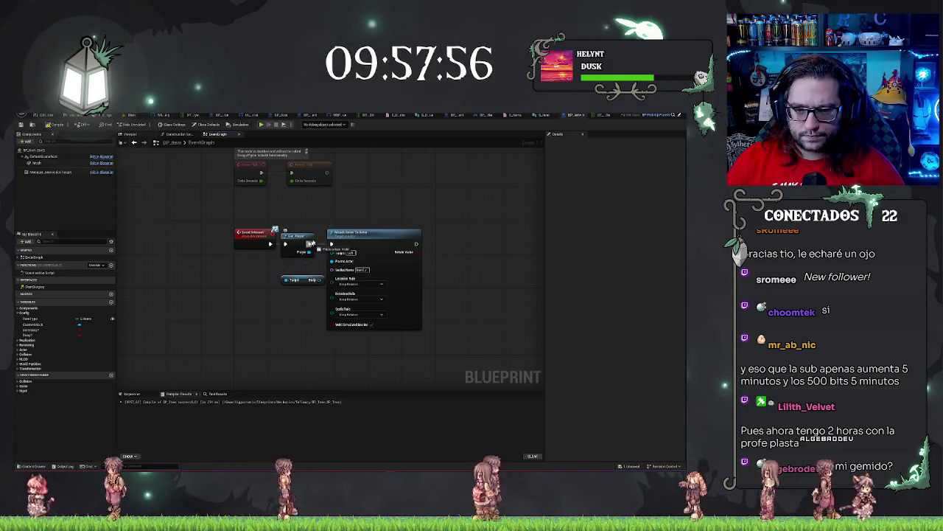
Add Attach Actor To Actor after Get Player, wire Parent Actor, and return to the level.
drag(309, 244, 342, 211)
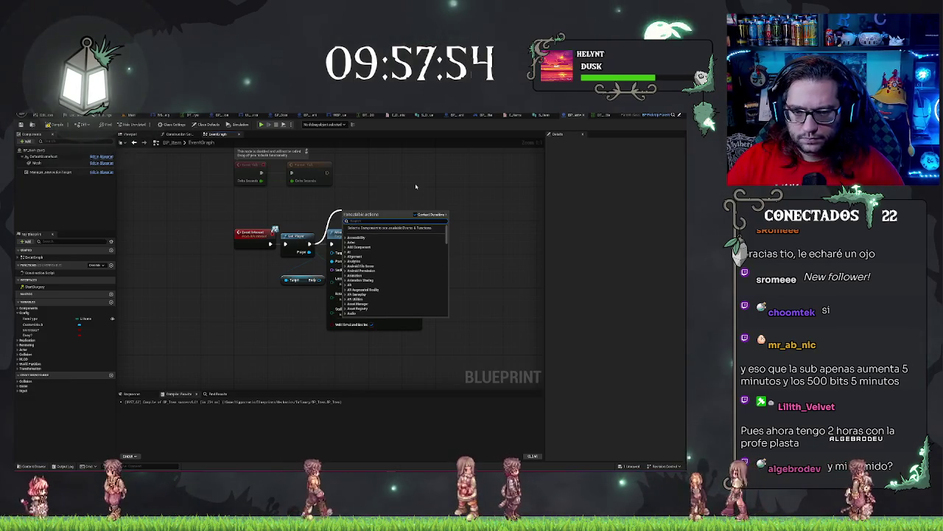
click(354, 243)
drag(318, 255, 331, 261)
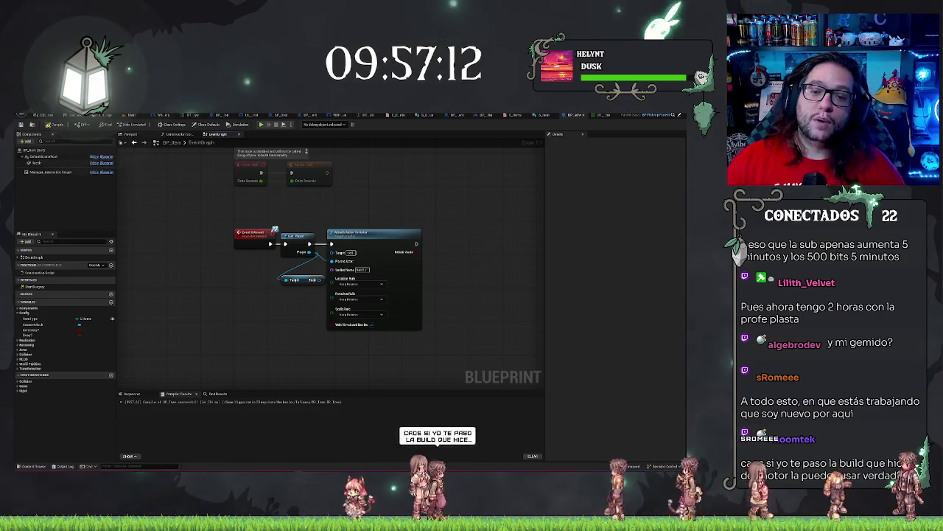
click(136, 115)
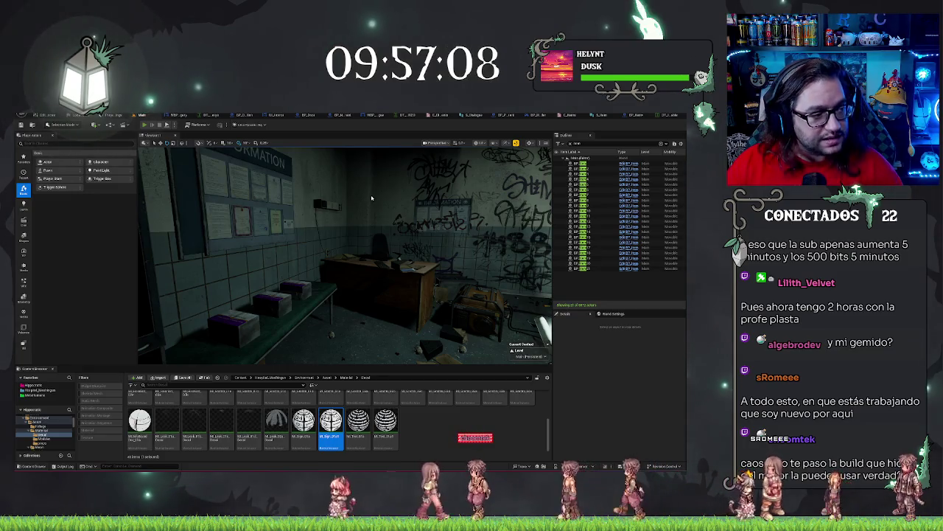
Play the hospital level and click through the patient's dialogue.
click(144, 124)
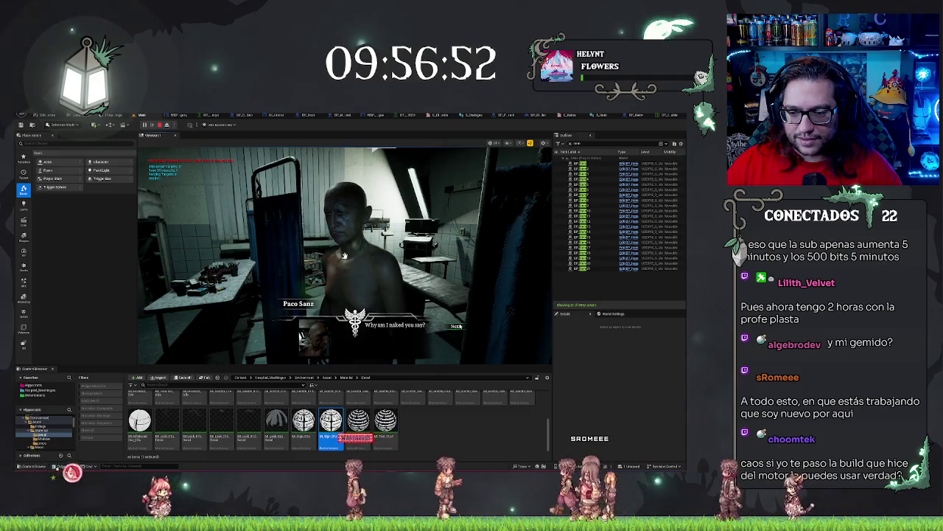
click(456, 327)
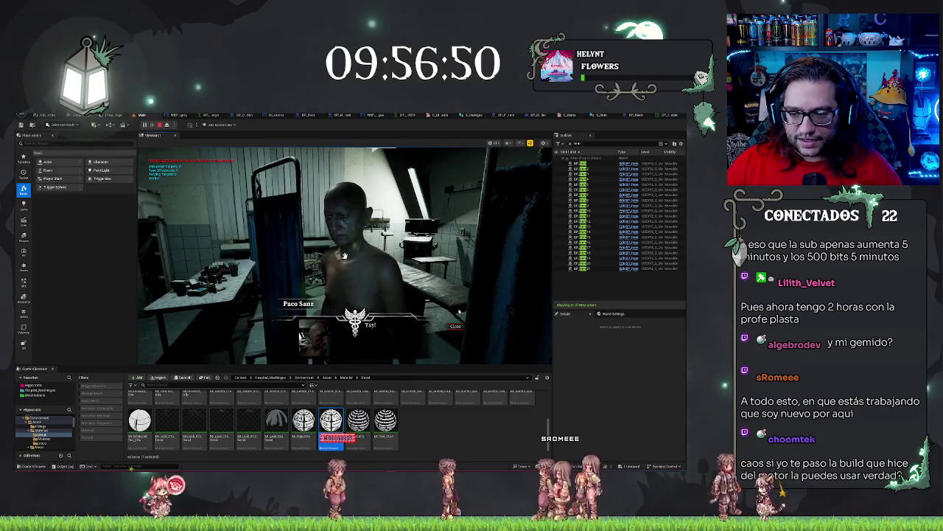
click(457, 327)
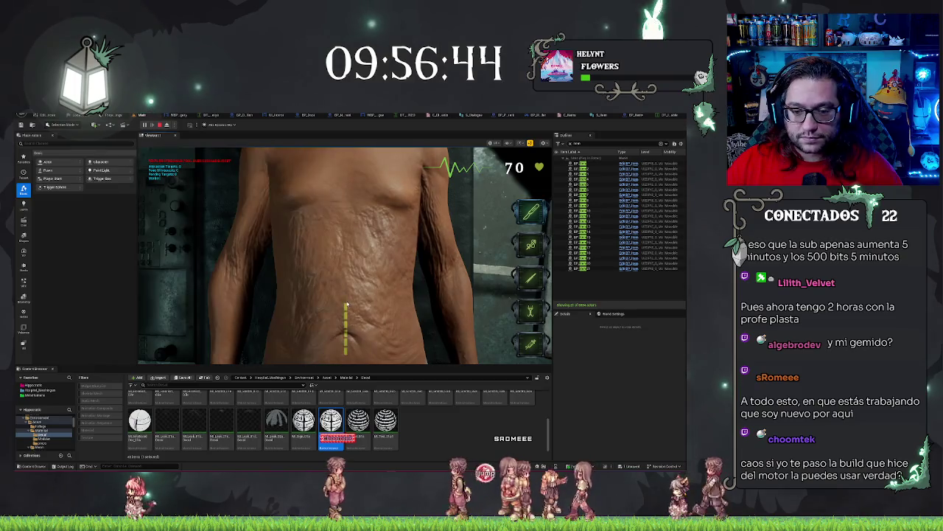
Make torso and stomach incisions, then apply the fourth surgical tool to the organs and wound.
drag(346, 352, 346, 354)
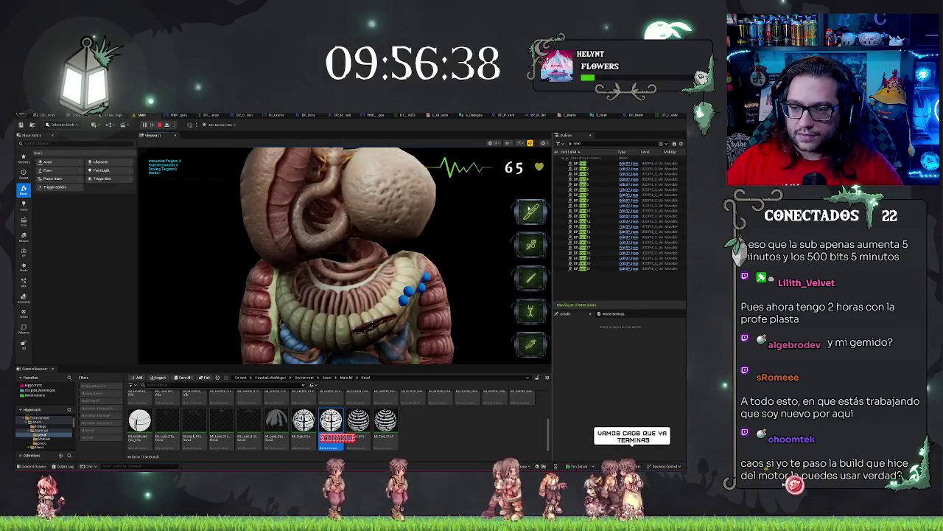
click(403, 216)
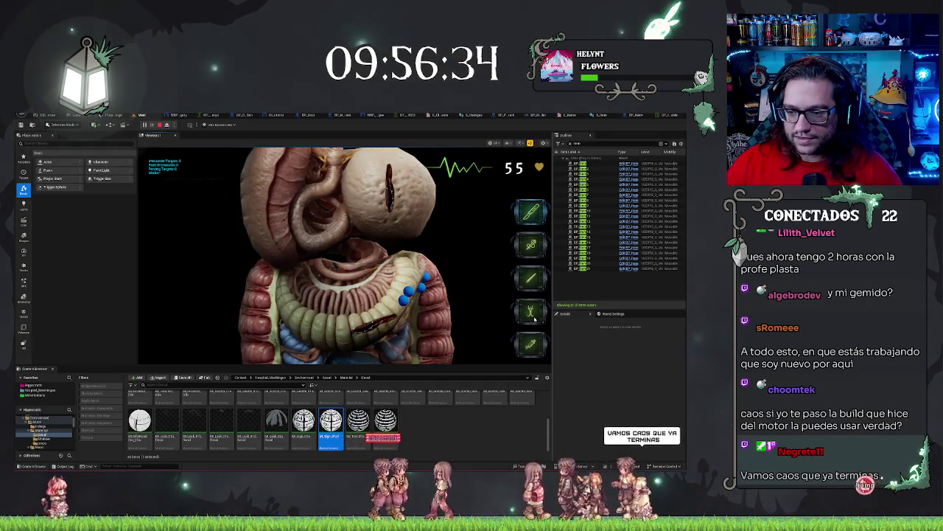
click(387, 216)
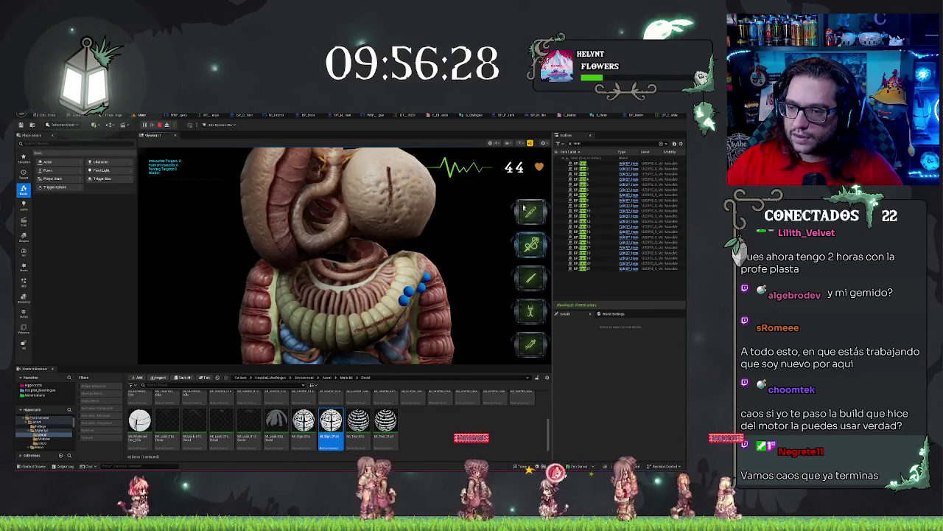
click(525, 317)
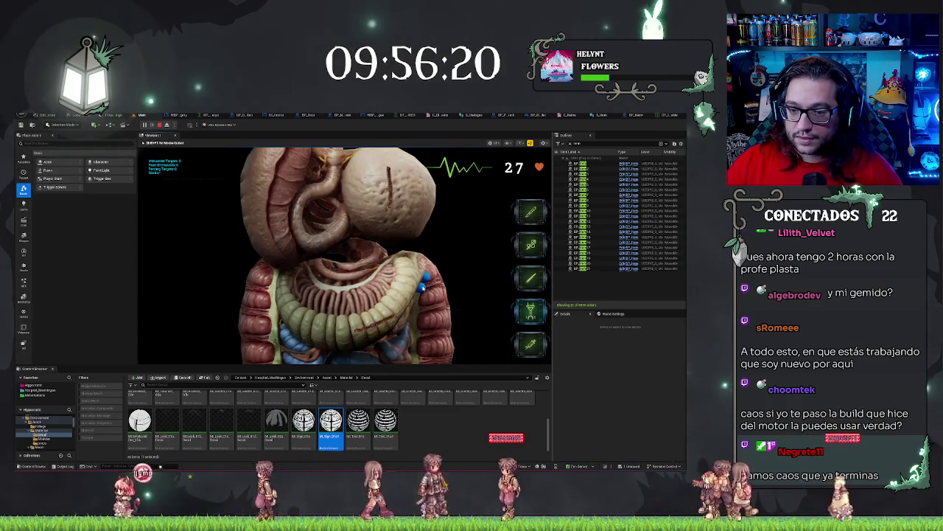
click(424, 286)
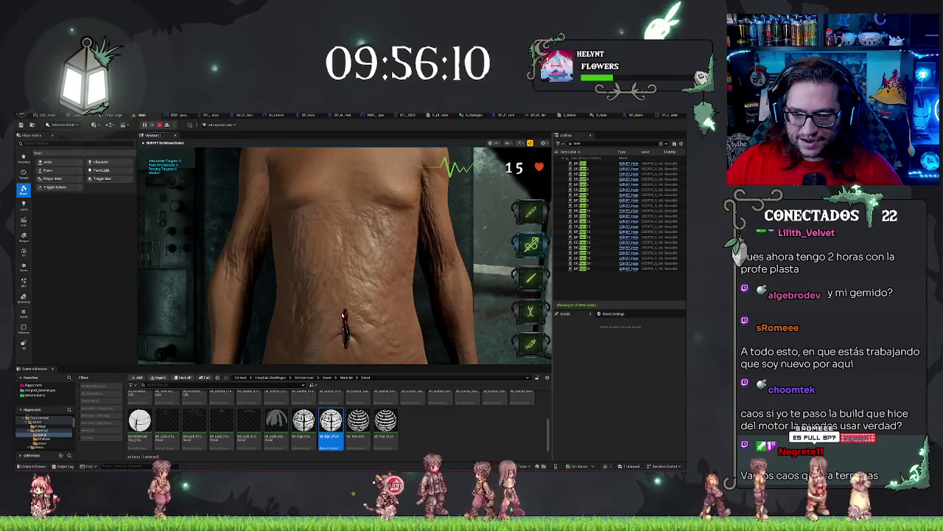
click(345, 311)
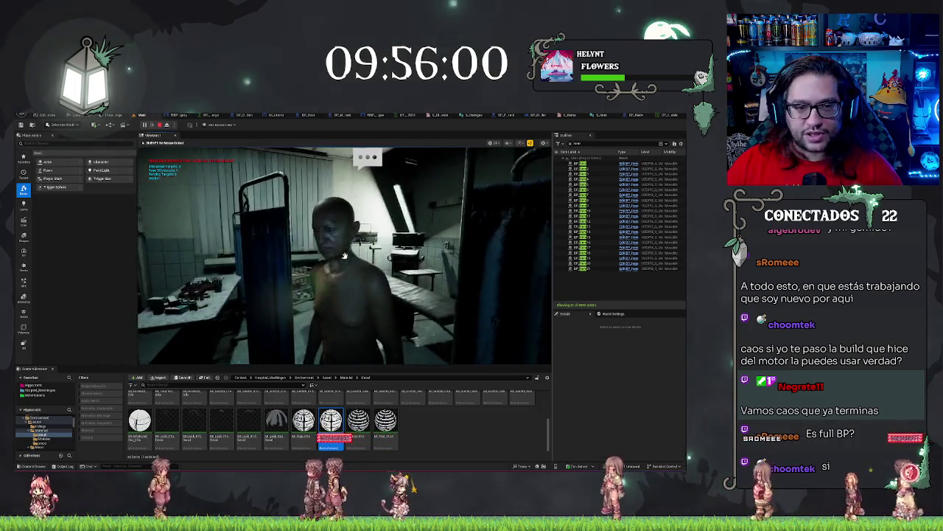
Stop the play session and switch to the browser with the Twitch clip.
key(Escape)
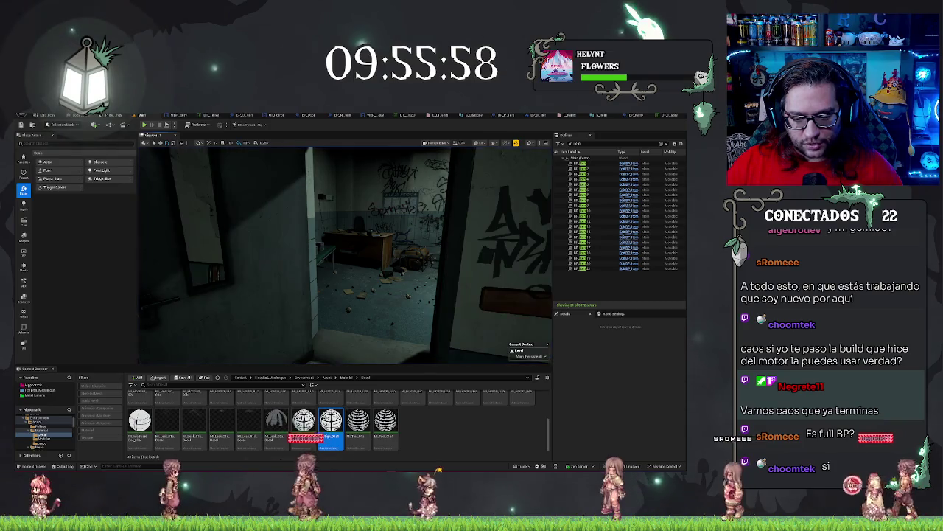
mouse_move(298, 475)
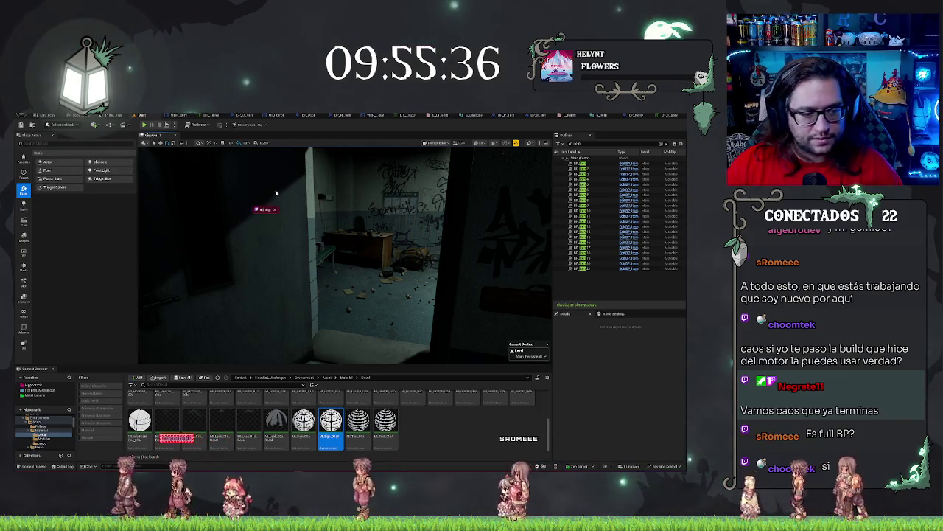
key(alt+Tab)
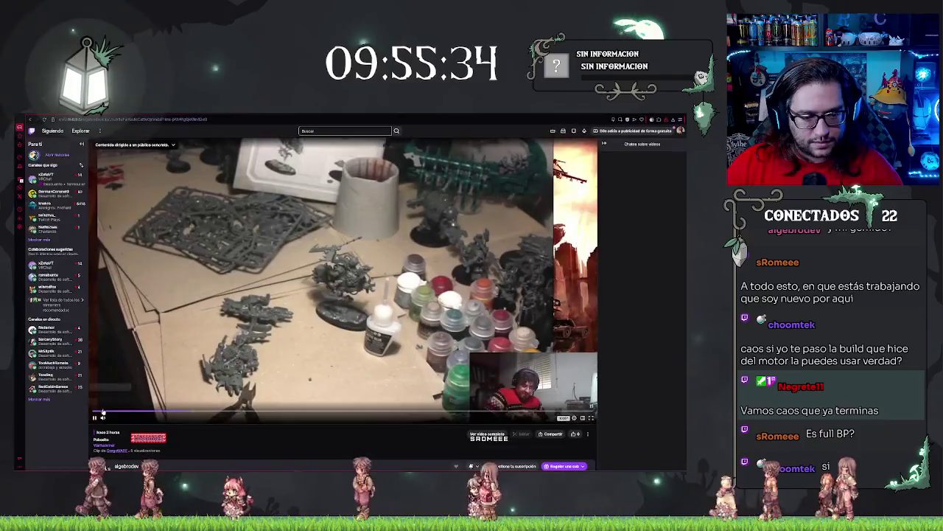
Rewind the Twitch miniatures clip, pause it, and switch back to the Unreal Editor.
click(173, 413)
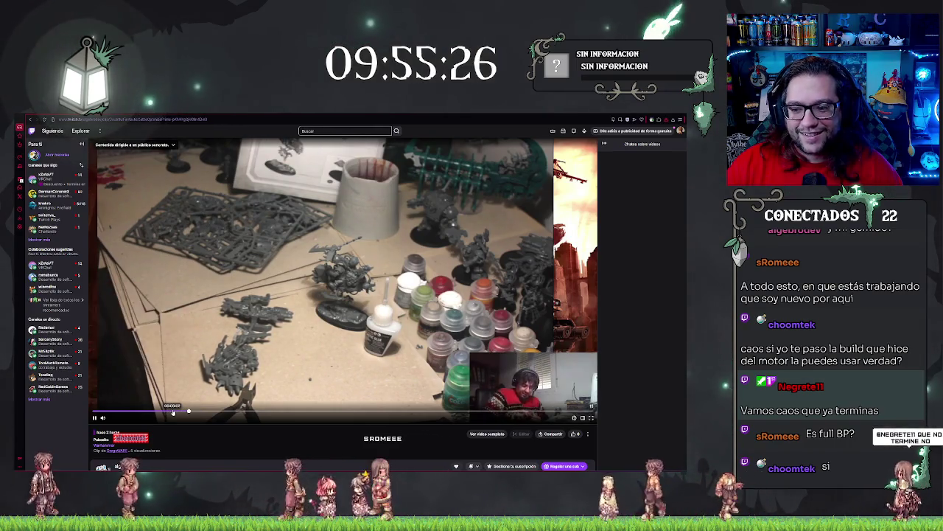
click(95, 417)
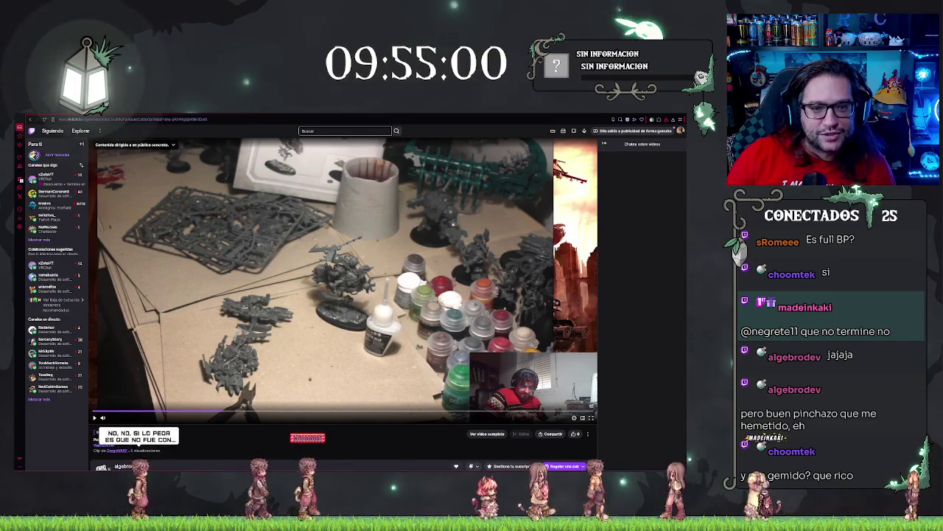
key(alt+Tab)
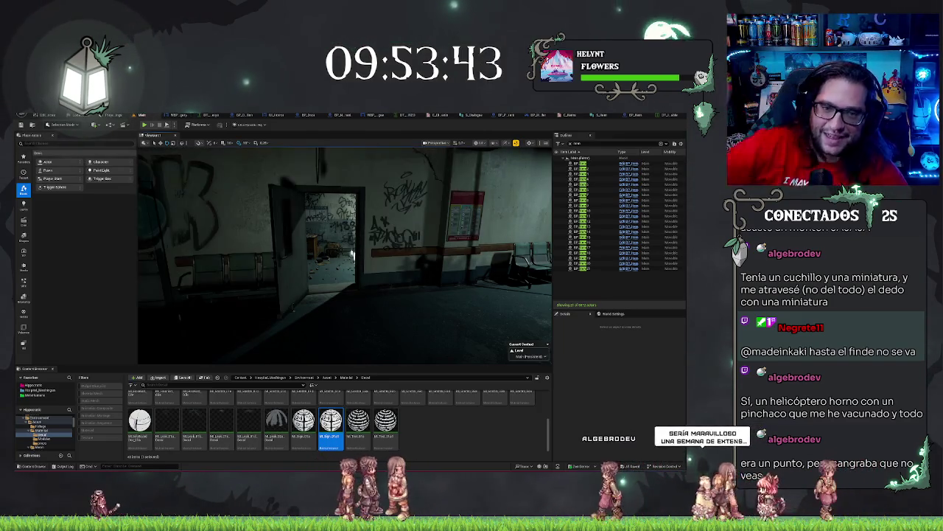
Fly toward the doorway, focus on the waiting-room bench, return to the graffiti doorway, and save the level.
key(w)
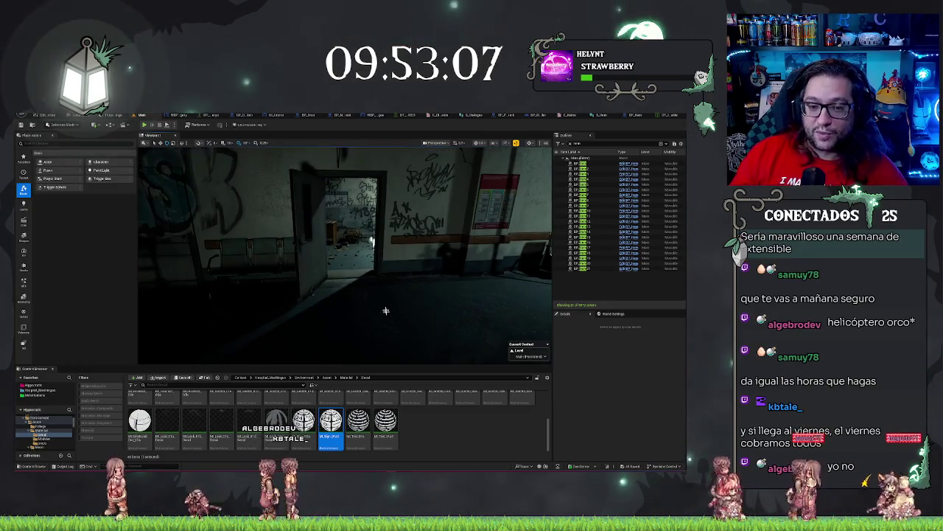
drag(360, 308, 292, 282)
click(381, 266)
key(f)
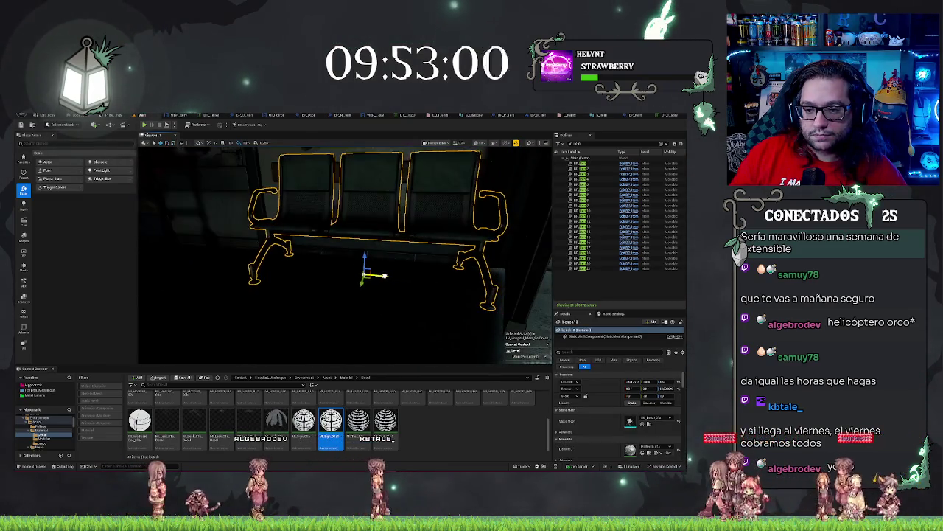
key(Escape)
mouse_move(383, 295)
mouse_down()
mouse_move(400, 310)
mouse_move(400, 292)
mouse_up()
key(ctrl+s)
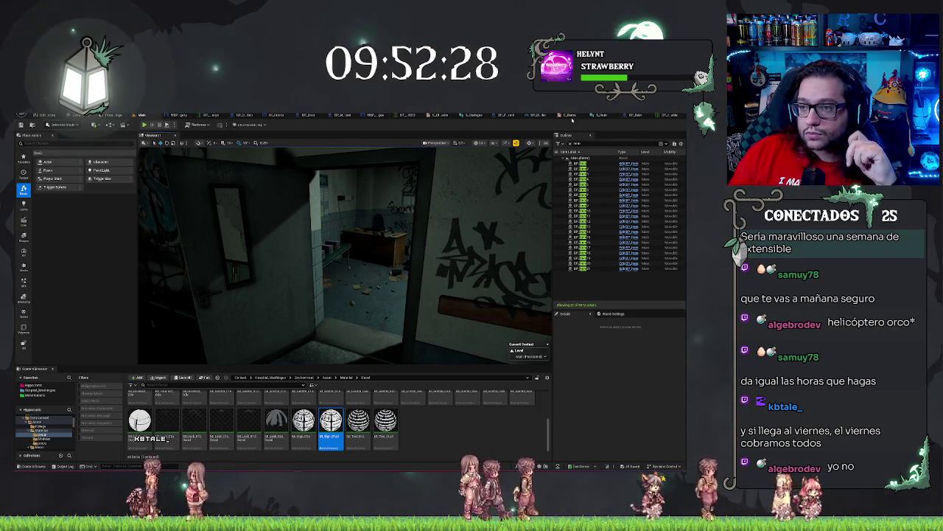
In BP_Item, add an Attach Actor To Component node after Get Player, beside Attach Actor To Actor.
click(634, 115)
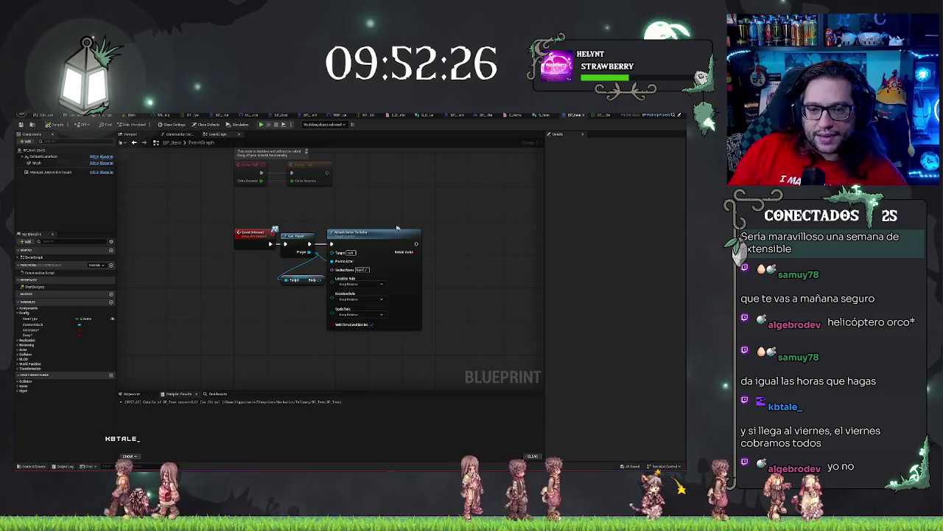
drag(309, 244, 377, 205)
text(attach actor)
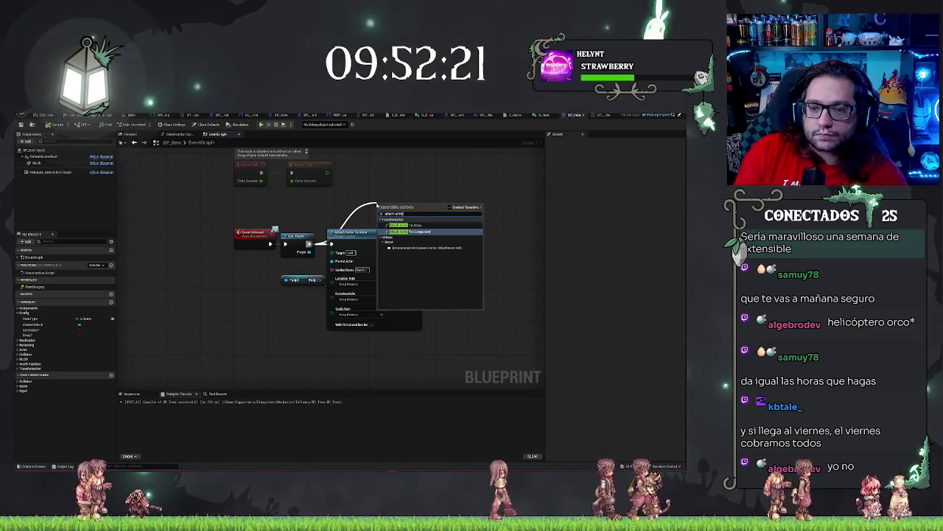
click(412, 231)
mouse_move(459, 212)
mouse_down()
mouse_move(510, 223)
mouse_move(509, 234)
mouse_up()
Set Attach Actor To Actor's attach rules to Snap to Target, recompile, and return to the level.
click(351, 284)
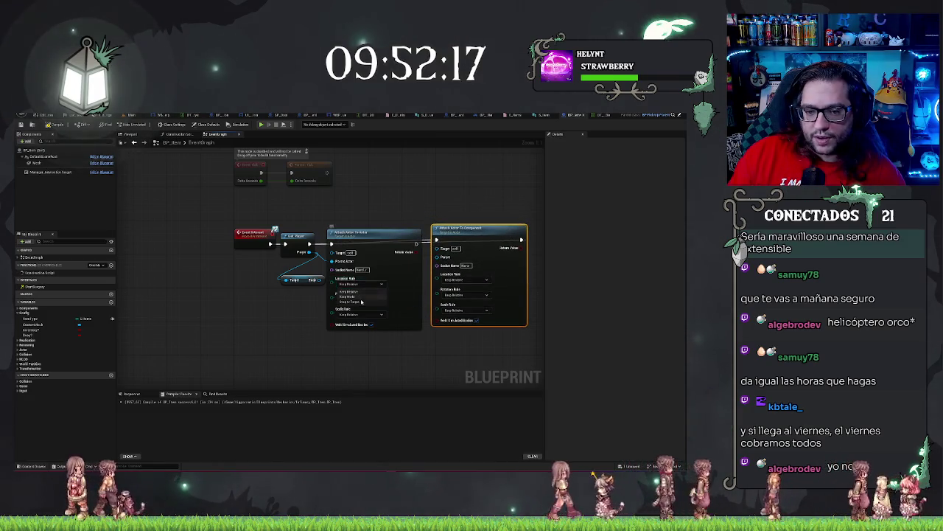
click(346, 292)
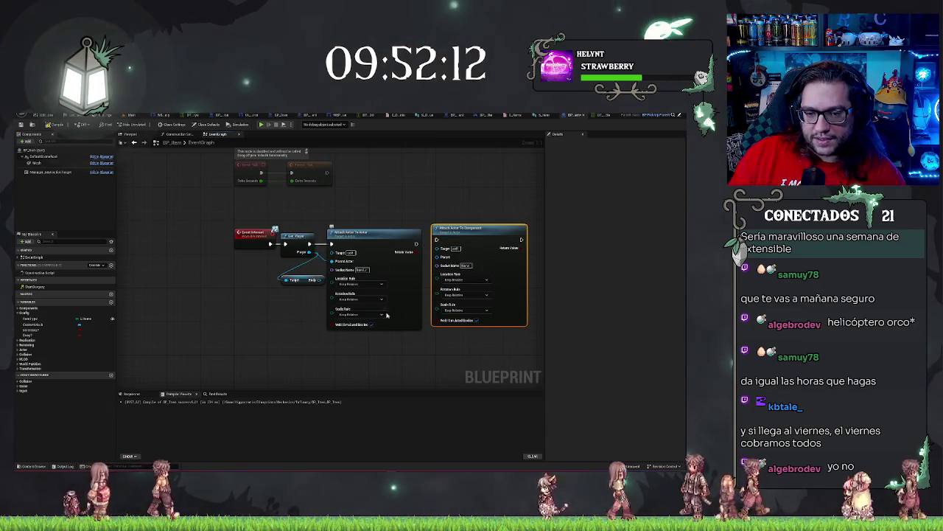
click(359, 283)
click(355, 301)
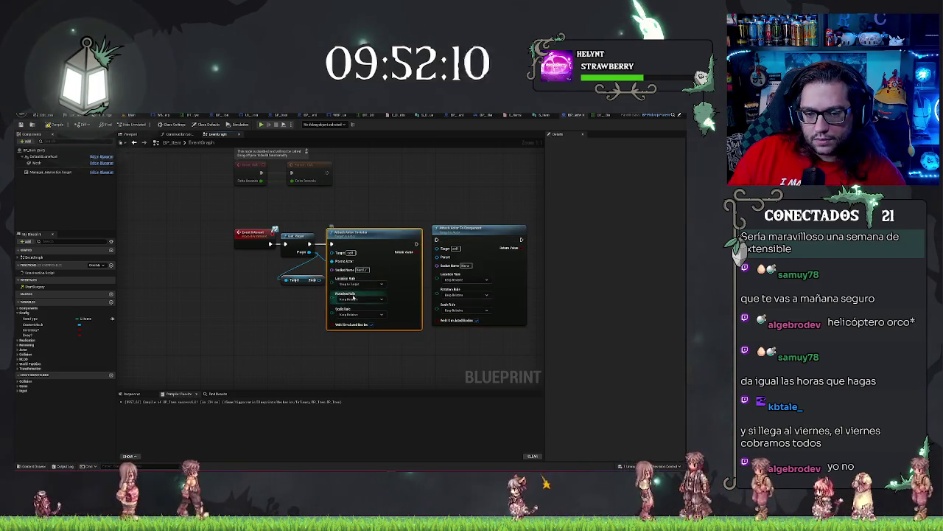
click(354, 322)
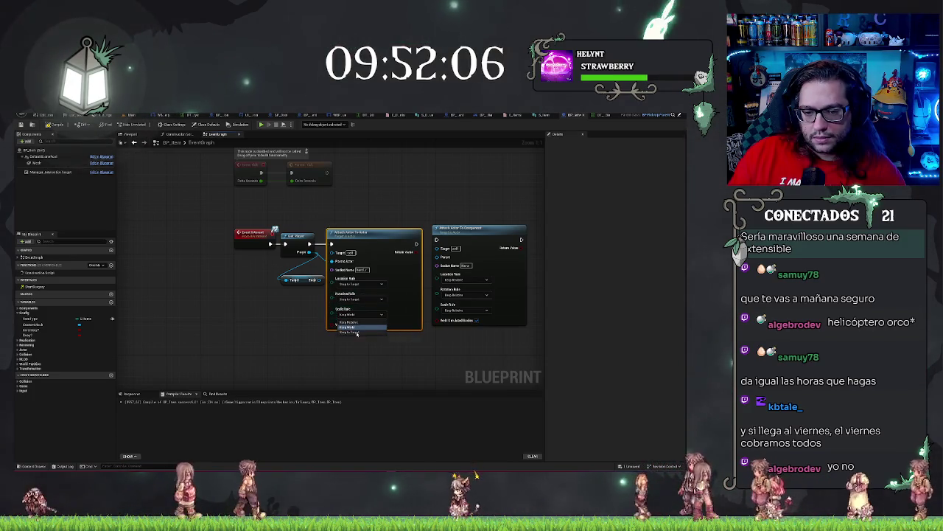
click(349, 335)
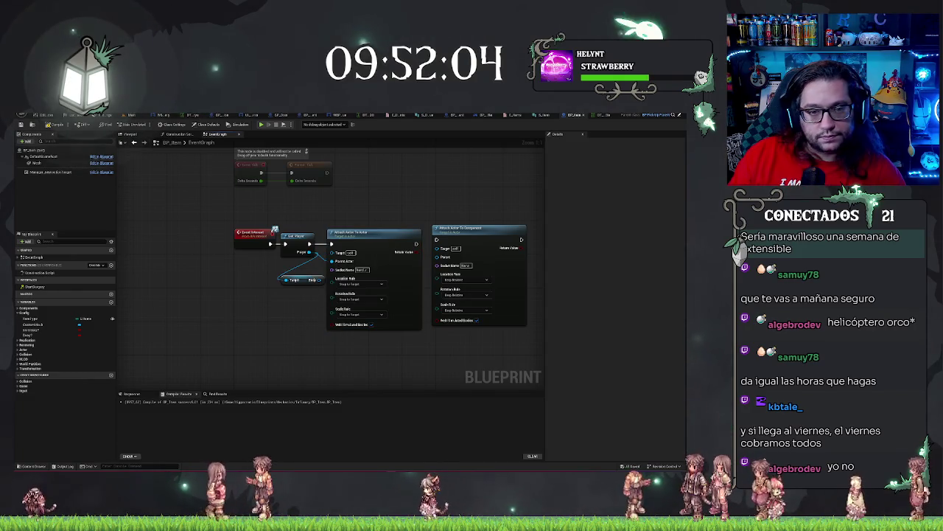
click(53, 124)
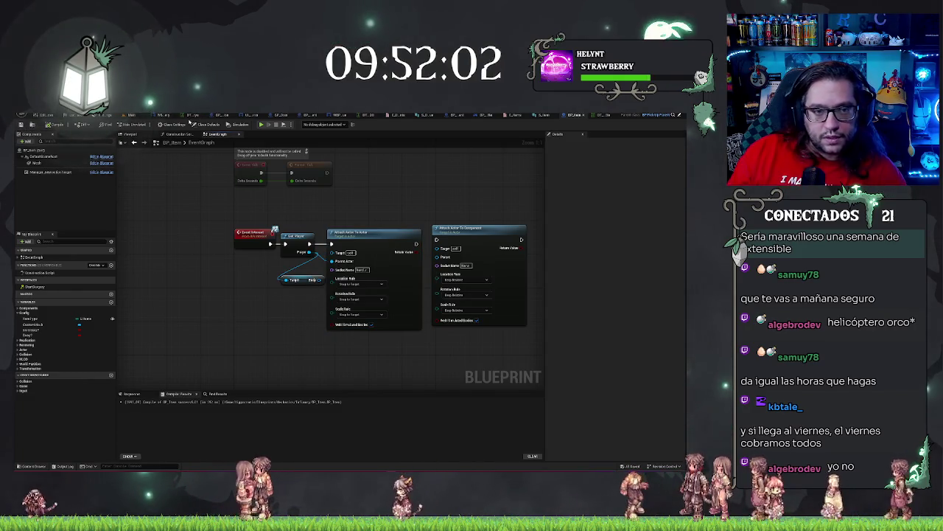
click(126, 115)
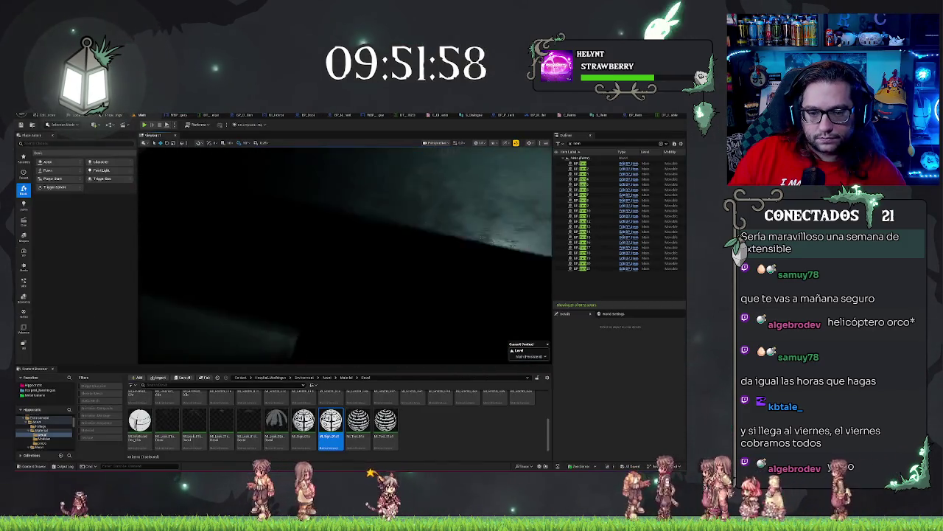
Play From Here on a floor spot to test the pickup, then stop and return to BP_Item.
right_click(350, 277)
click(383, 441)
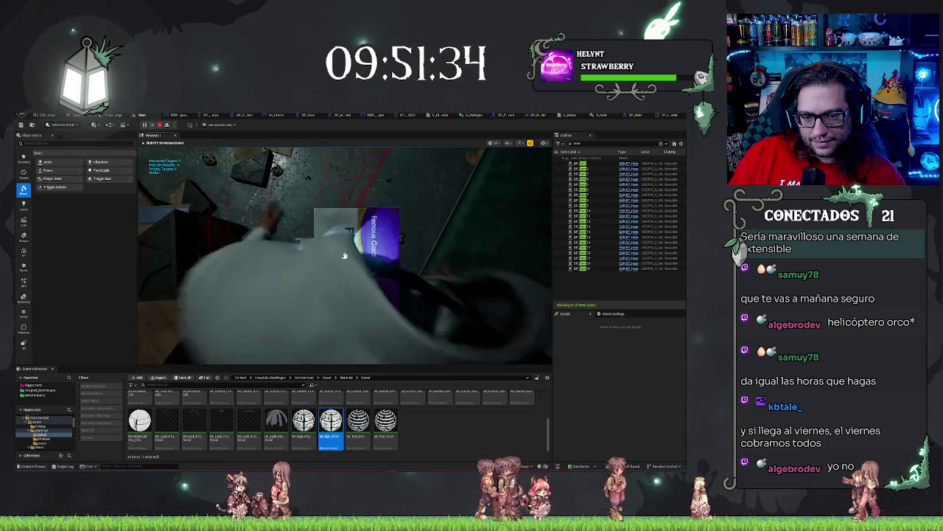
key(Escape)
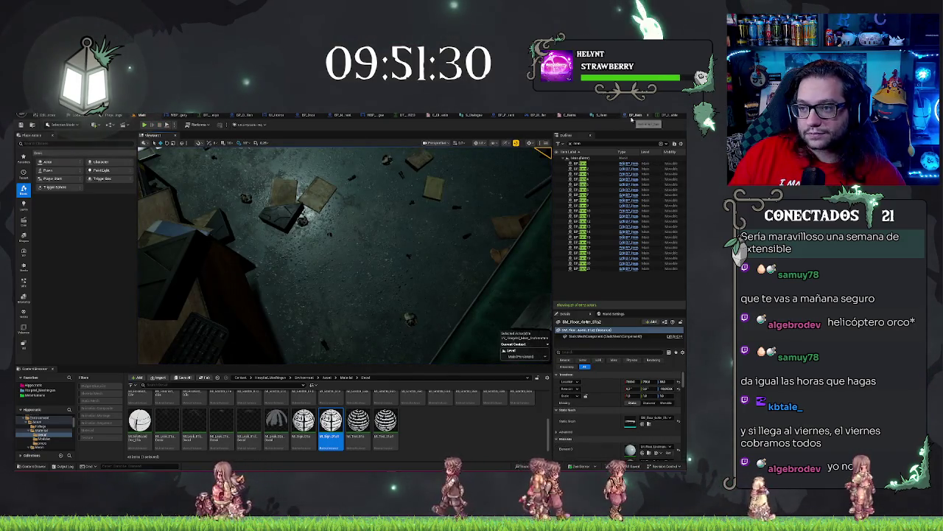
key(ctrl+Tab)
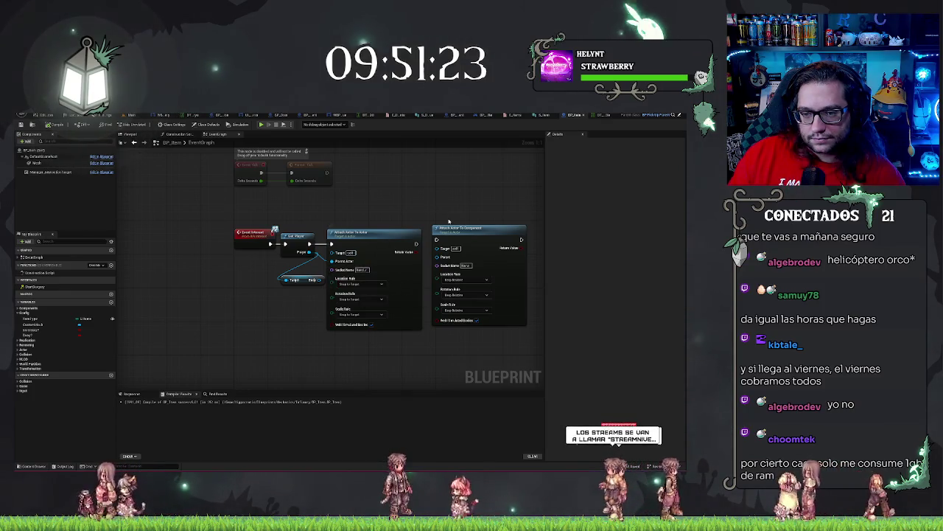
Drag the Attach Actor To Component node up and right, then return to the Main level tab.
drag(448, 235, 493, 205)
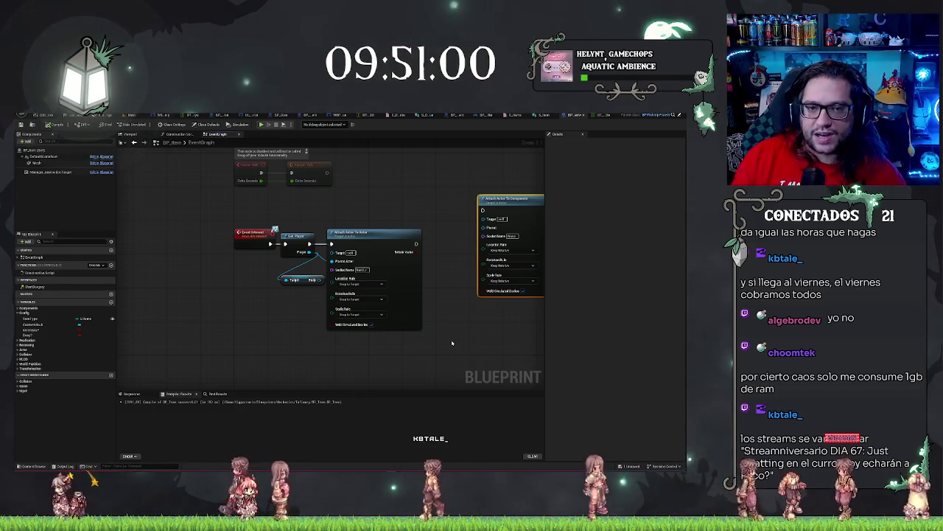
click(128, 116)
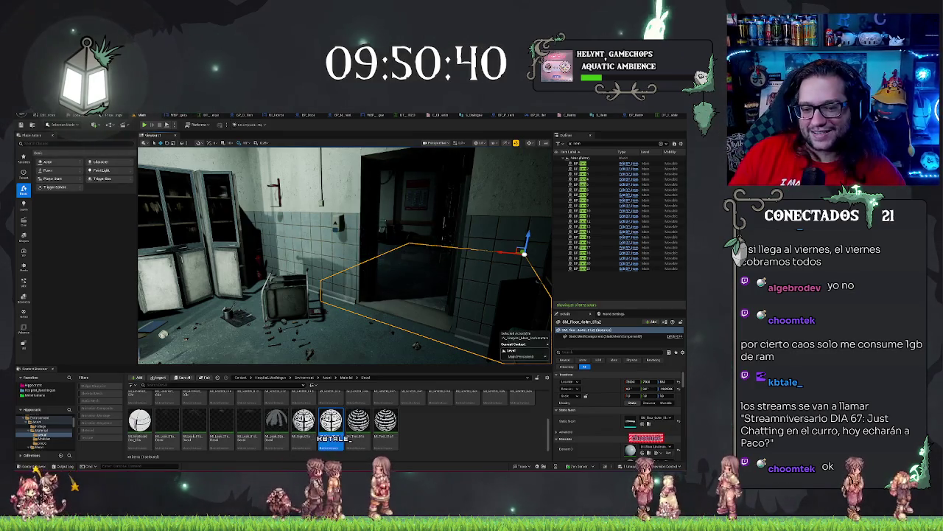
Select the bench's middle box and use its Outliner Edit BP_Item link to open the blueprint.
key(Escape)
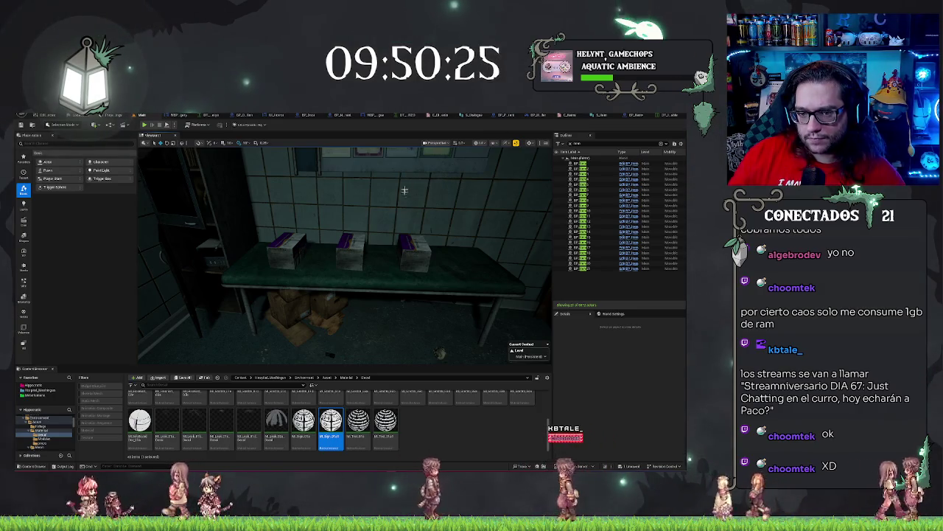
click(350, 250)
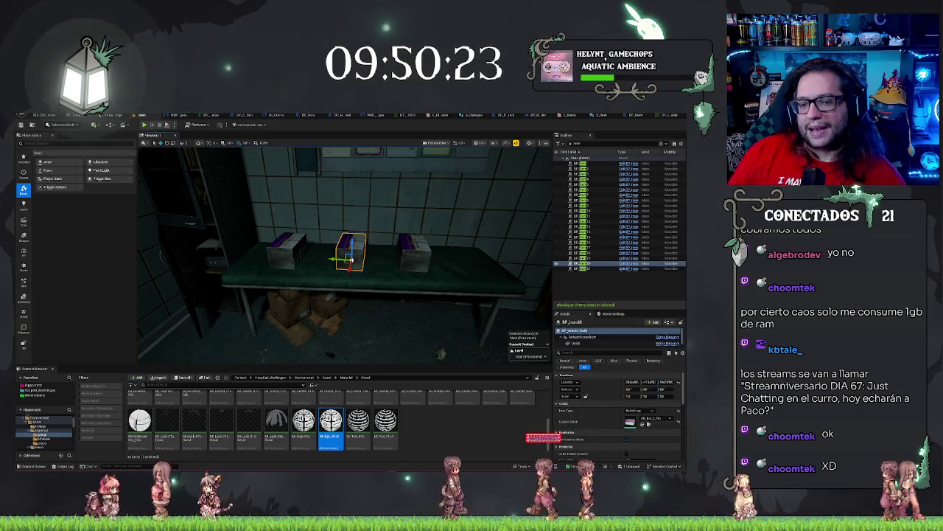
click(581, 264)
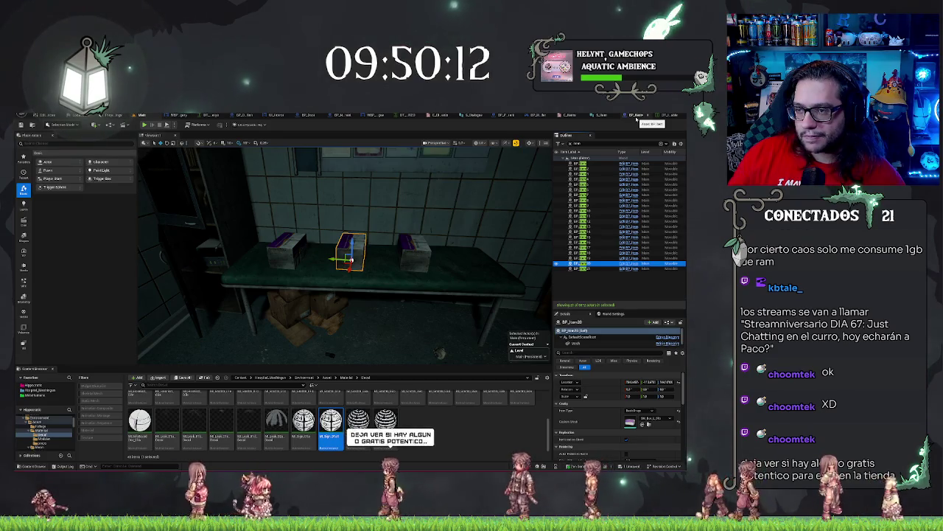
click(629, 263)
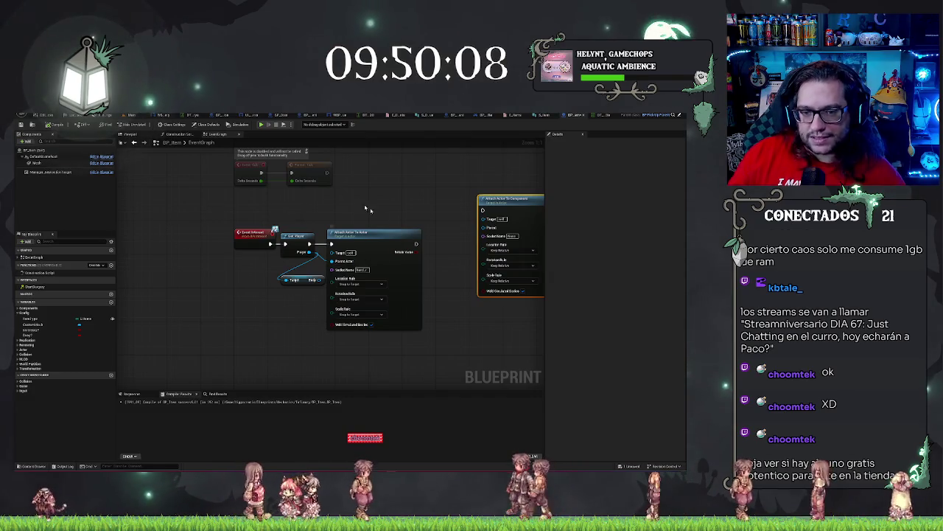
Give the Mesh a Custom collision preset with a changed Pawn response, compile, and return to the level.
click(39, 162)
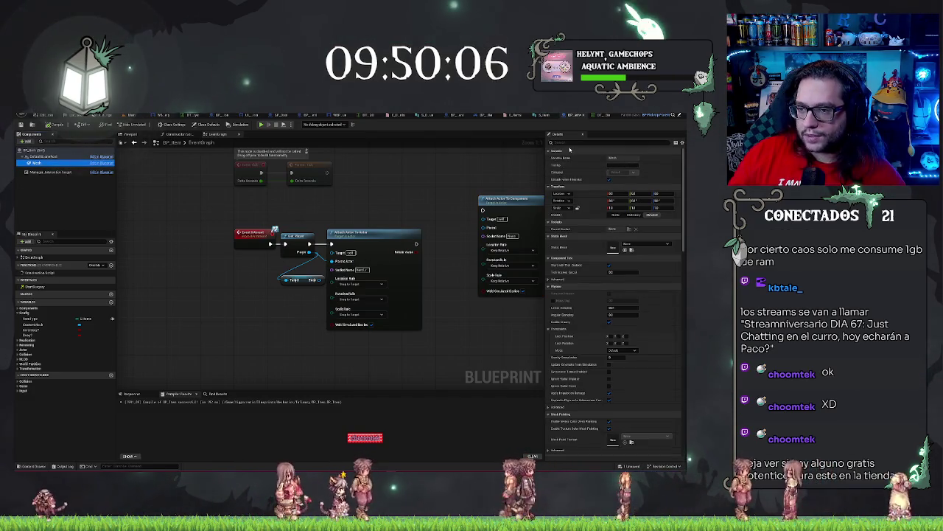
scroll(616, 295, down, 10)
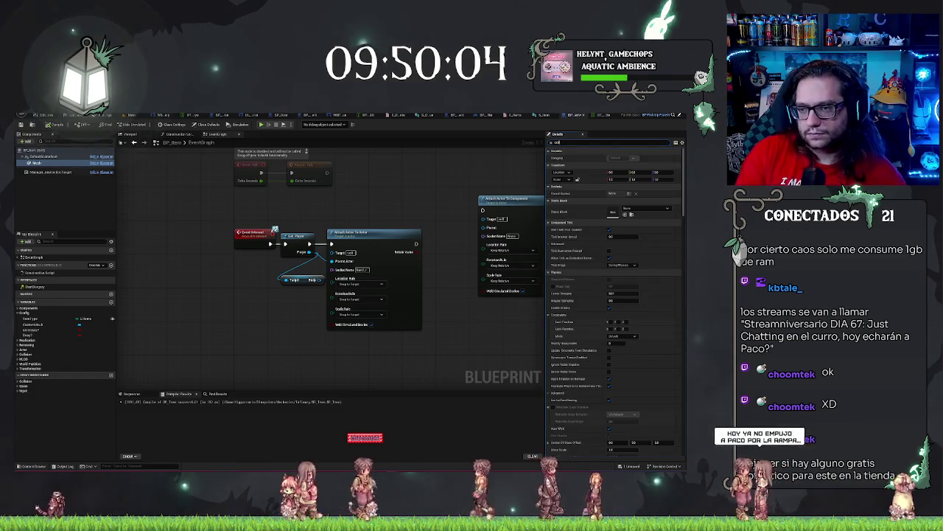
click(625, 194)
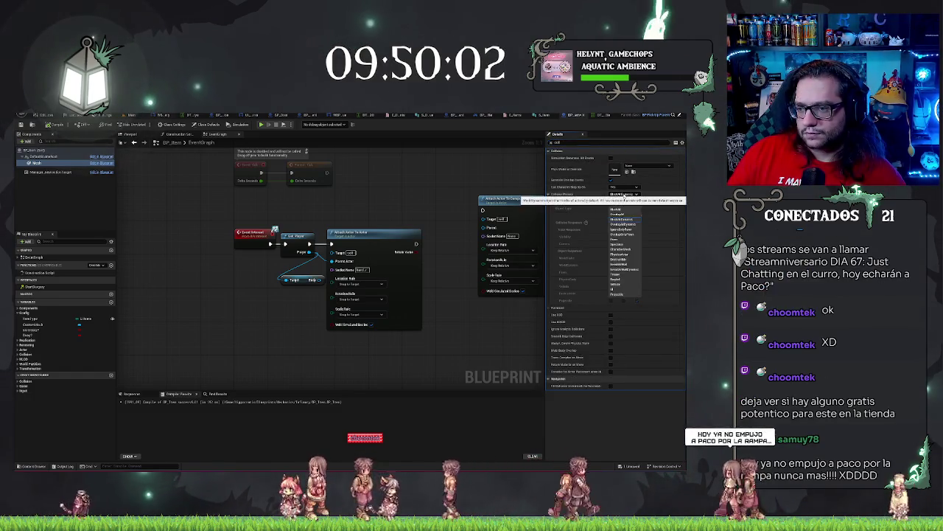
click(618, 202)
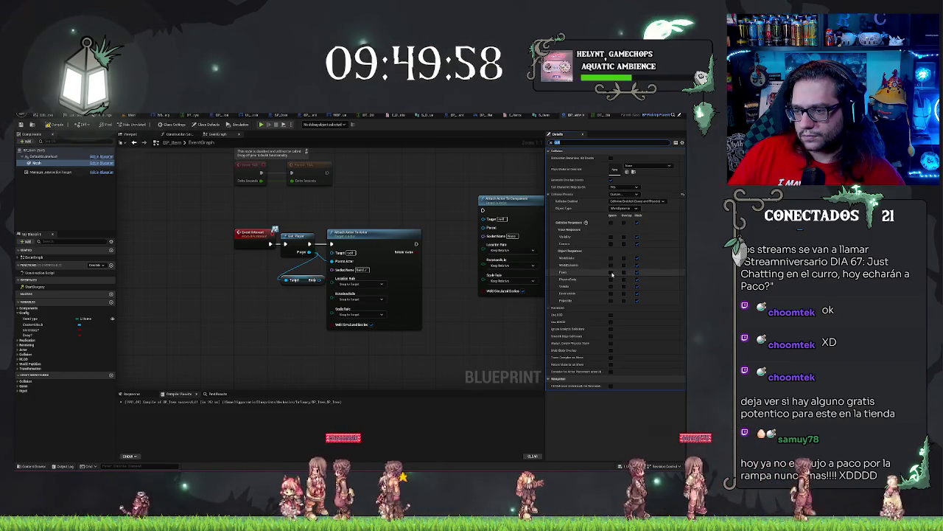
click(611, 272)
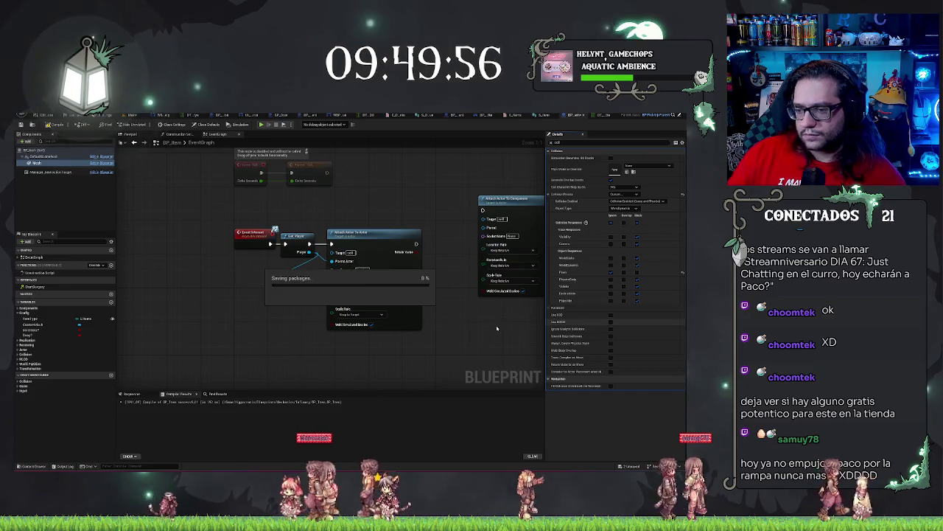
click(49, 125)
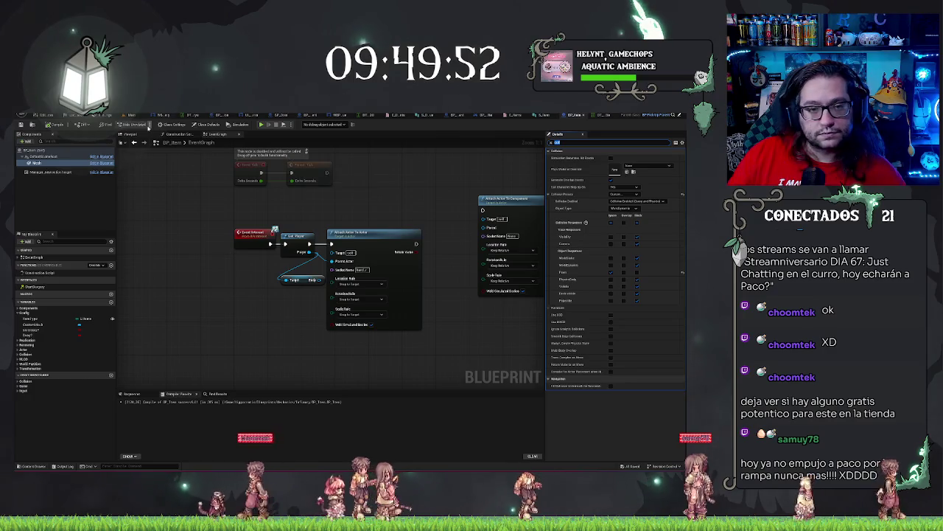
click(135, 115)
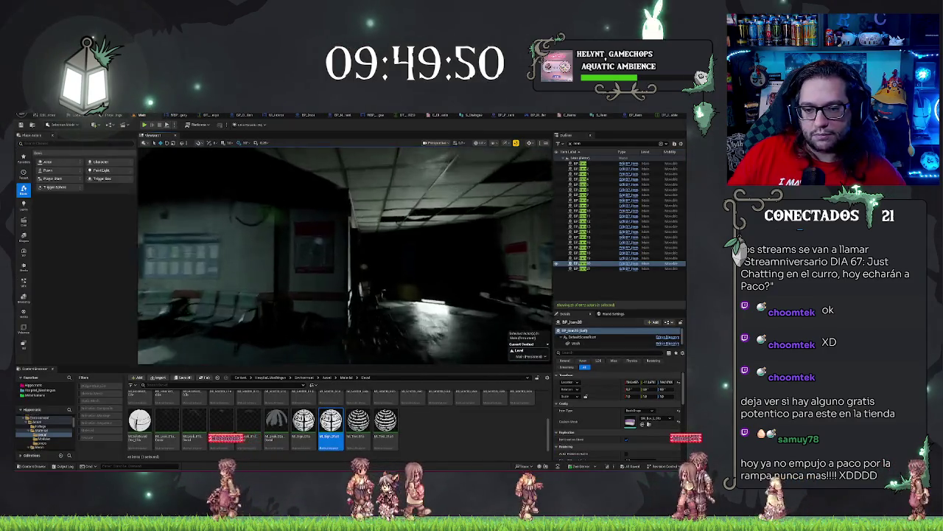
Play from a floor spot, walk into the next room, pick up the Ferrous Sulphate box, then stop.
right_click(356, 124)
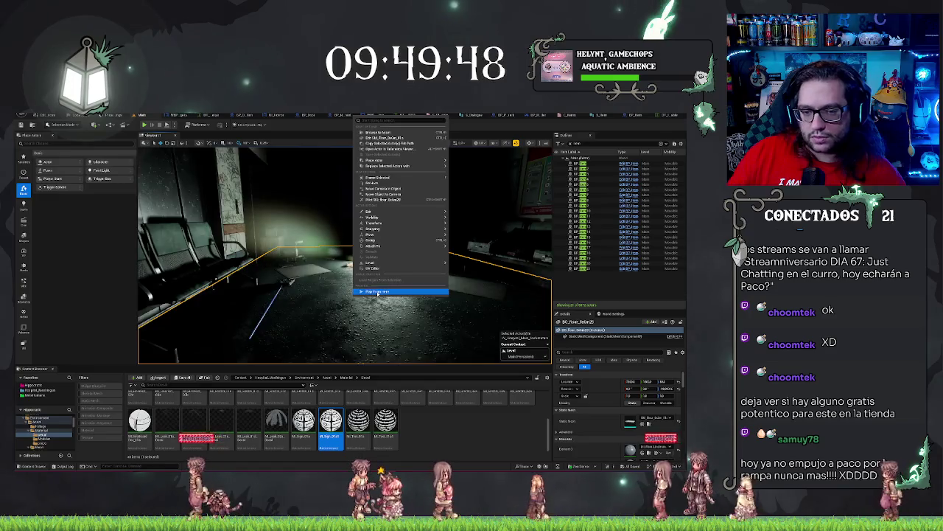
click(378, 292)
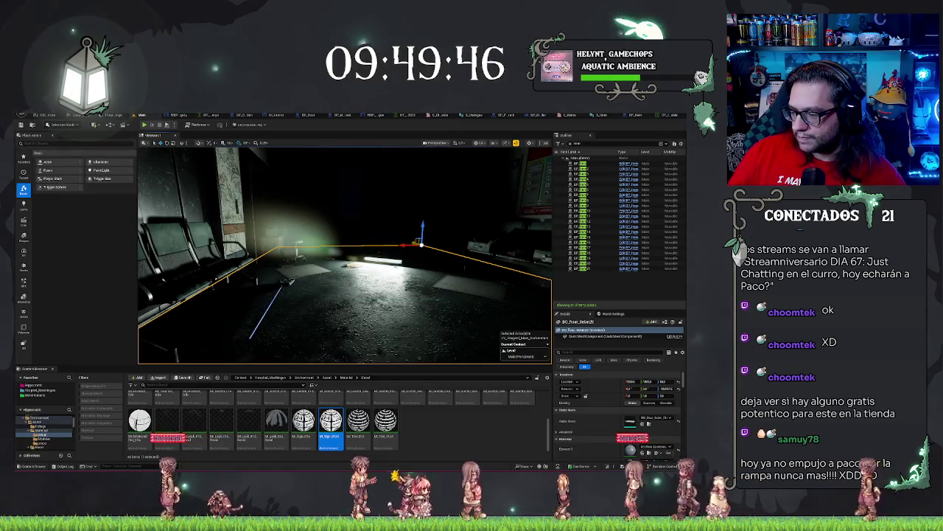
key(alt+p)
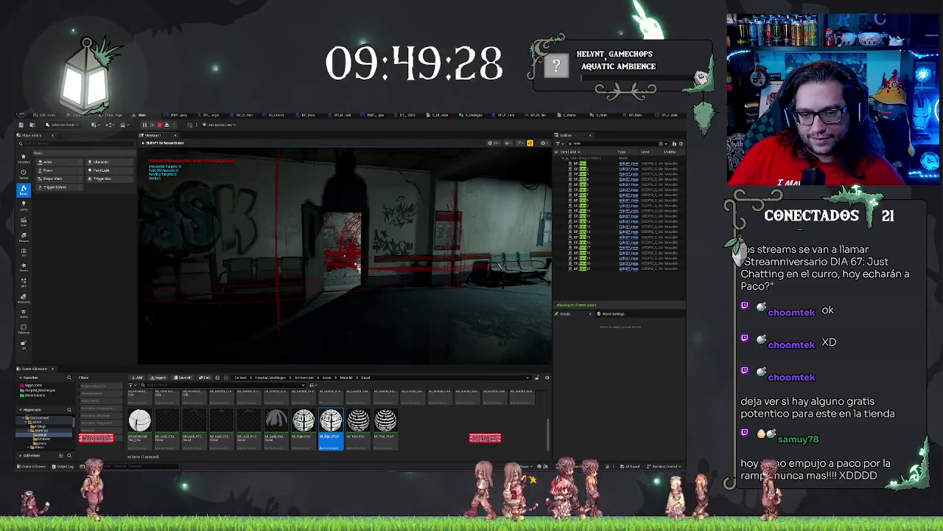
key(w)
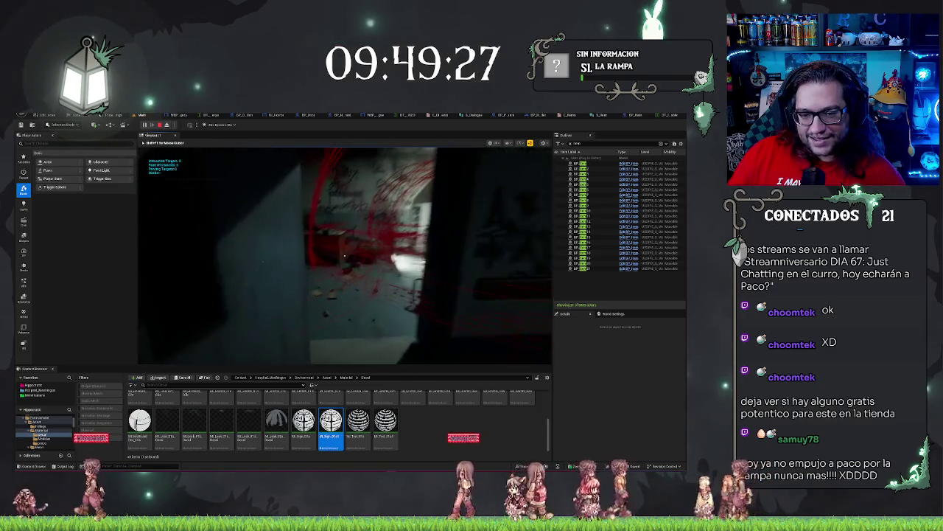
key(e)
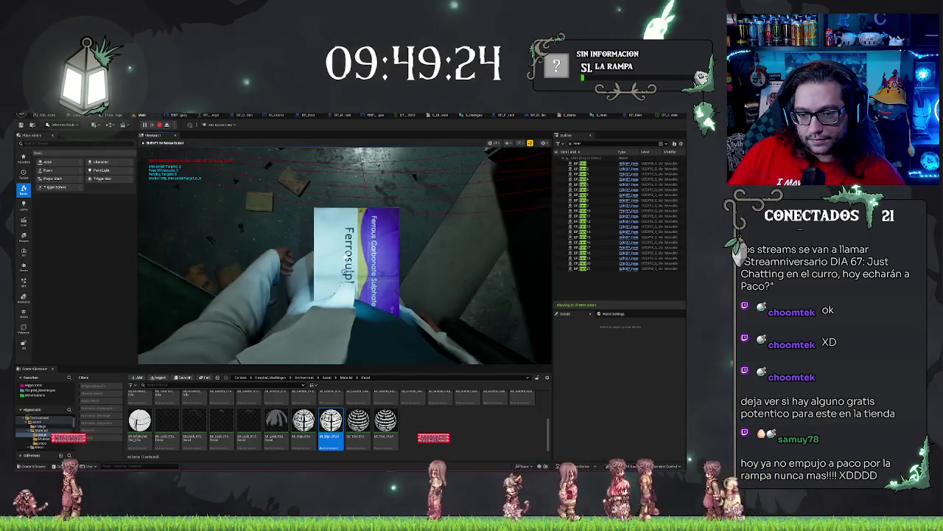
mouse_move(345, 256)
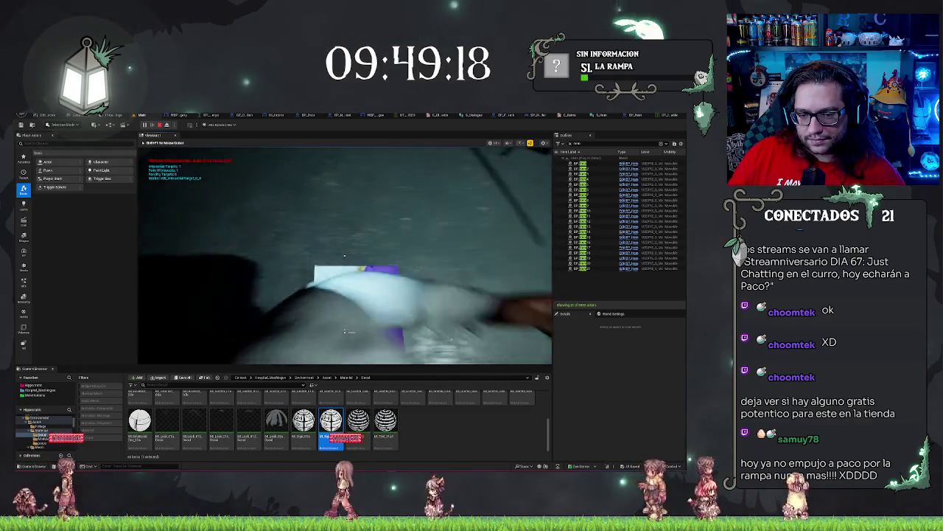
key(Escape)
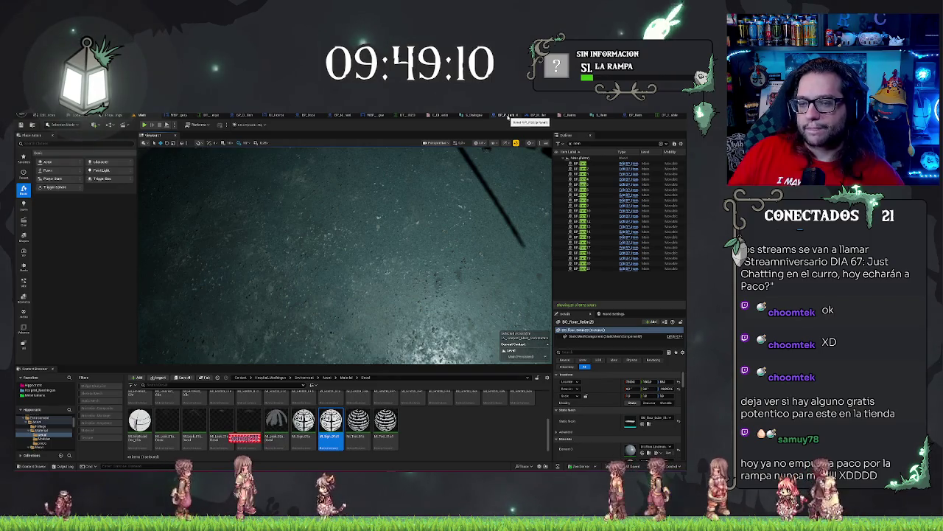
Search 'hero' in the Content Browser and open the BP_HorrorCharacter blueprint.
click(636, 115)
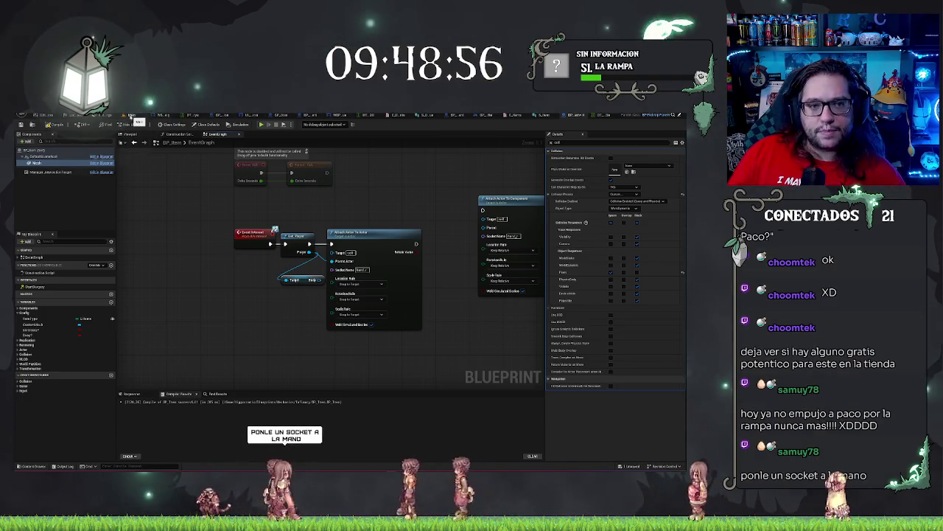
click(130, 116)
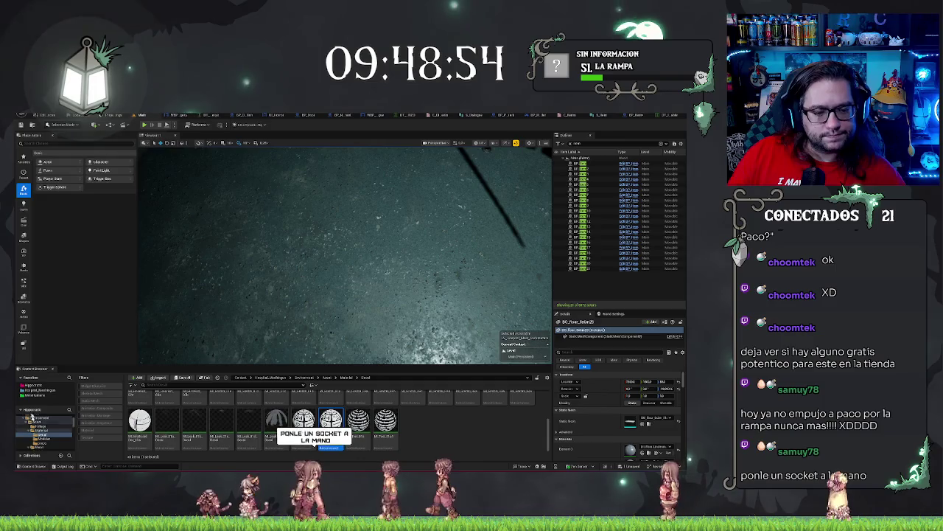
click(32, 385)
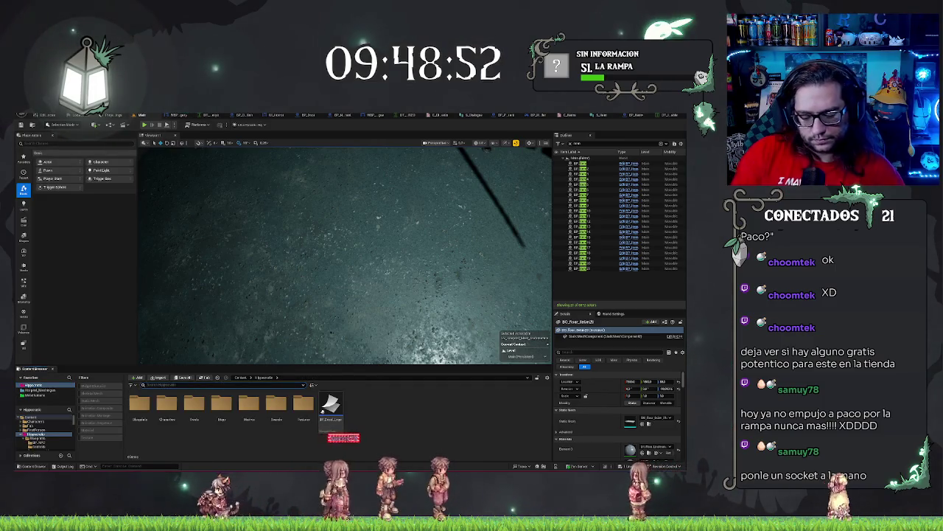
text(hero)
double_click(138, 406)
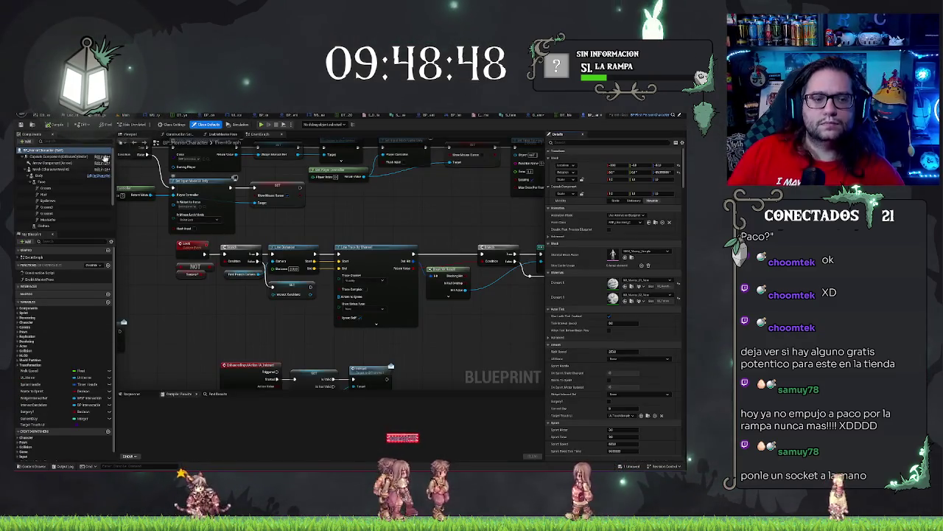
Select the character's Body component and open its hands skeletal mesh.
click(37, 177)
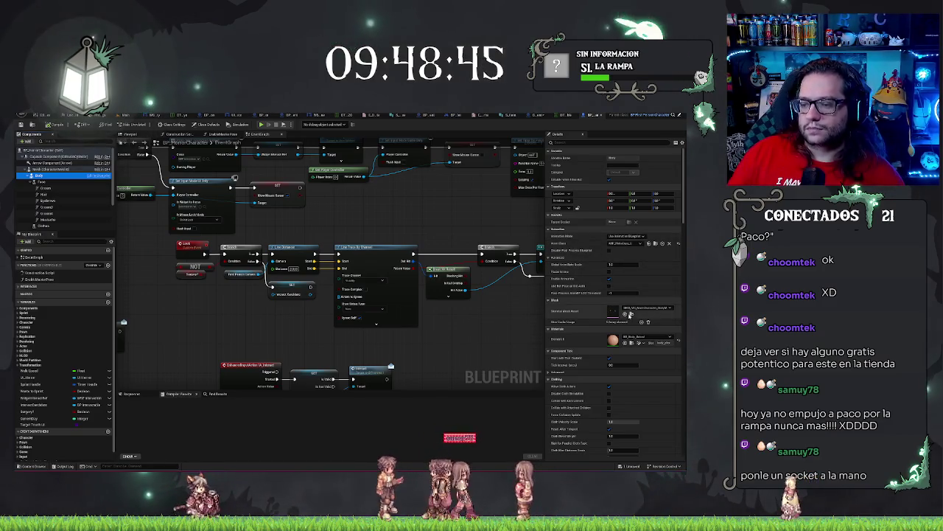
click(136, 115)
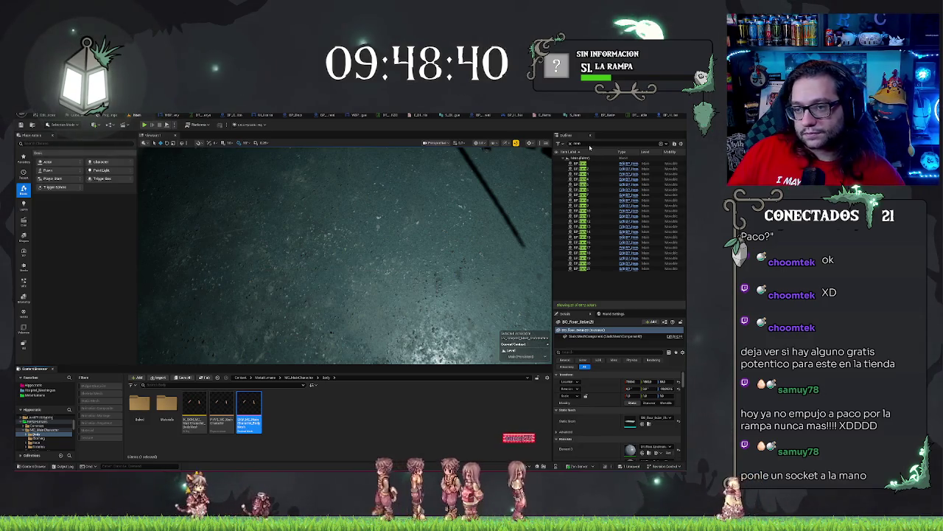
double_click(248, 413)
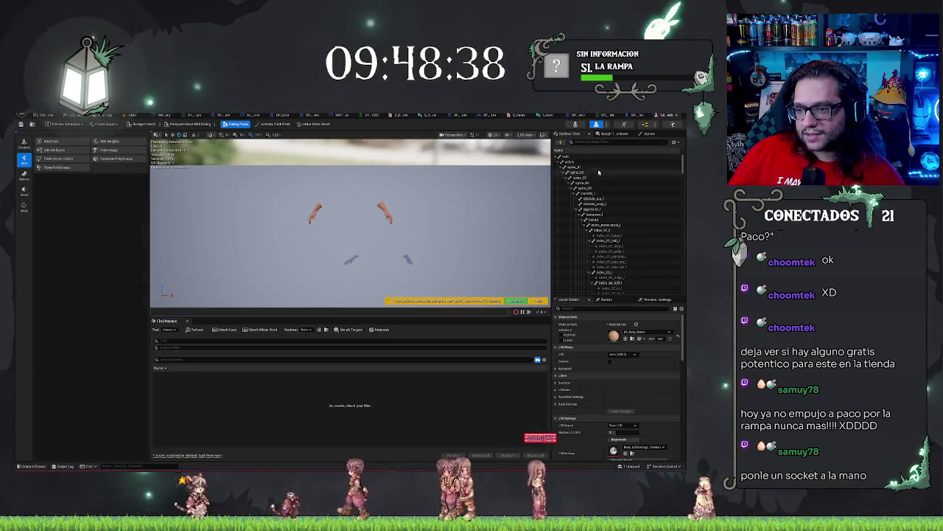
Select the hand_l bone in the Skeleton Tree.
click(594, 220)
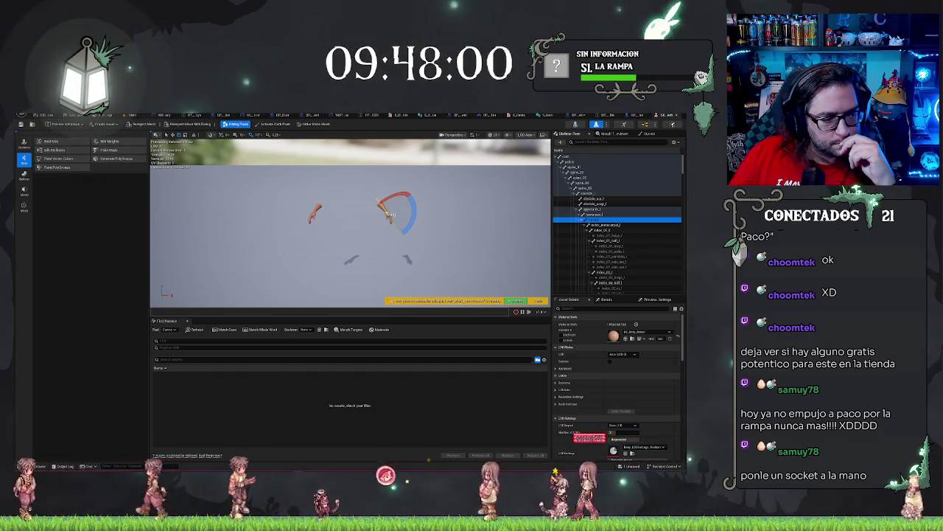
In the BP_Item graph, plug the Body component in as the attach parent and rearrange the attach nodes.
click(580, 116)
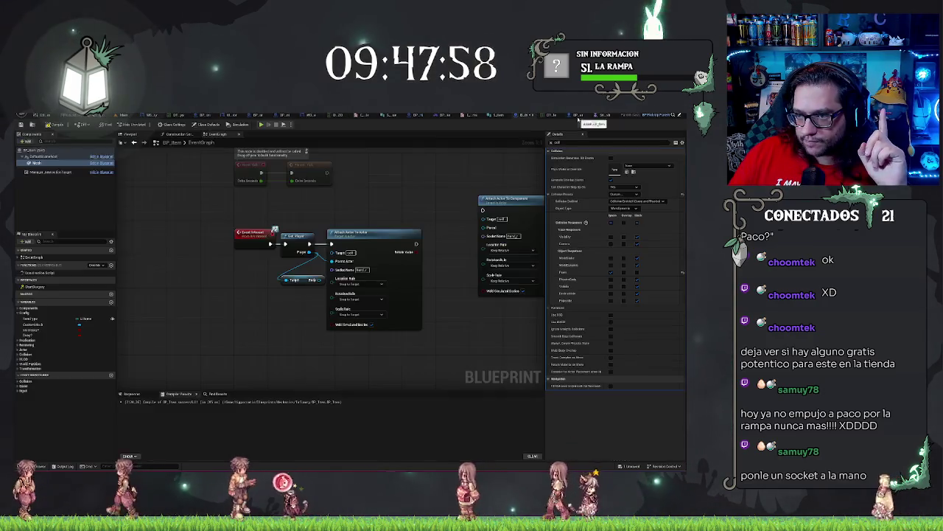
mouse_move(322, 280)
mouse_down()
mouse_move(664, 254)
mouse_move(480, 201)
mouse_move(490, 227)
mouse_up()
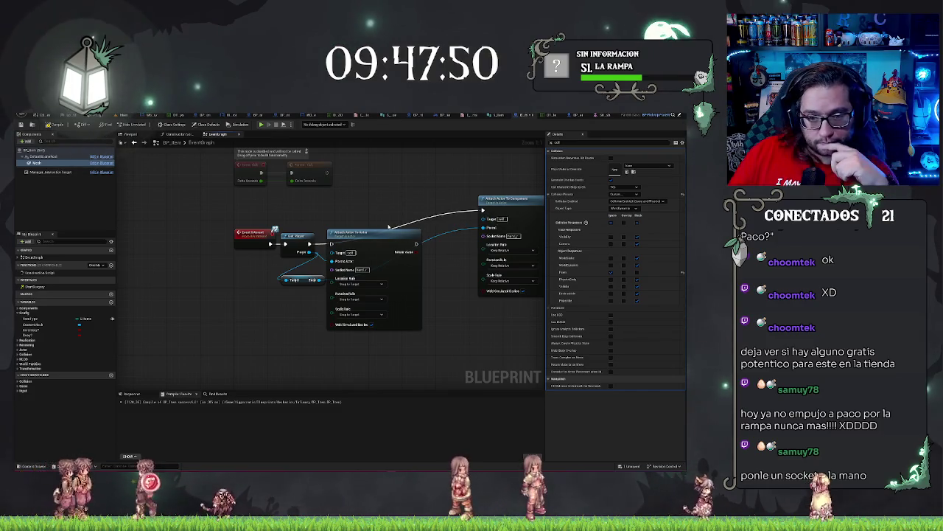
drag(392, 235, 347, 348)
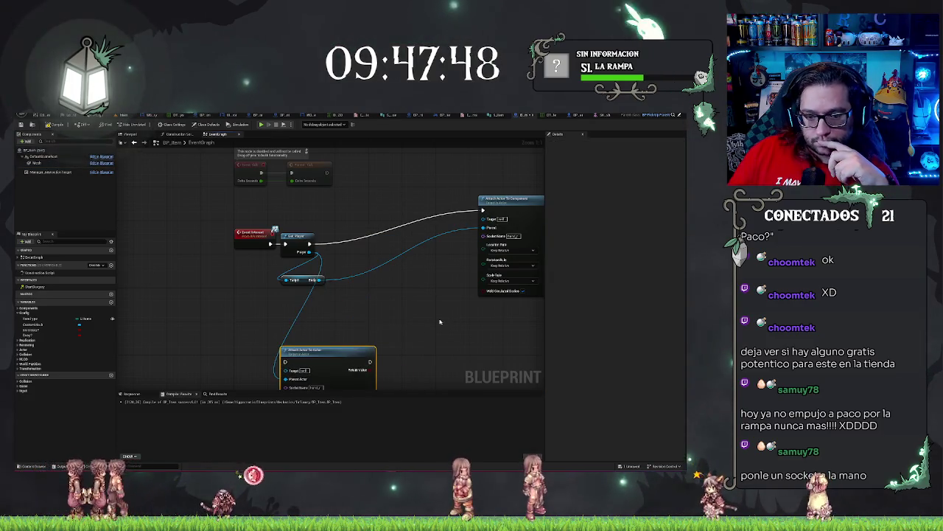
drag(440, 321, 390, 322)
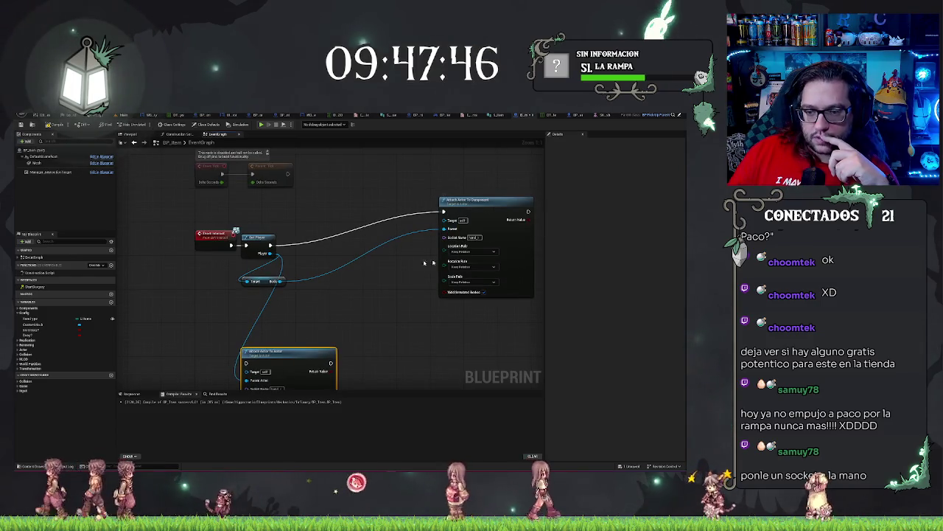
Set the location, rotation and scale rules all to Snap to Target.
click(462, 269)
click(472, 266)
click(462, 285)
click(464, 282)
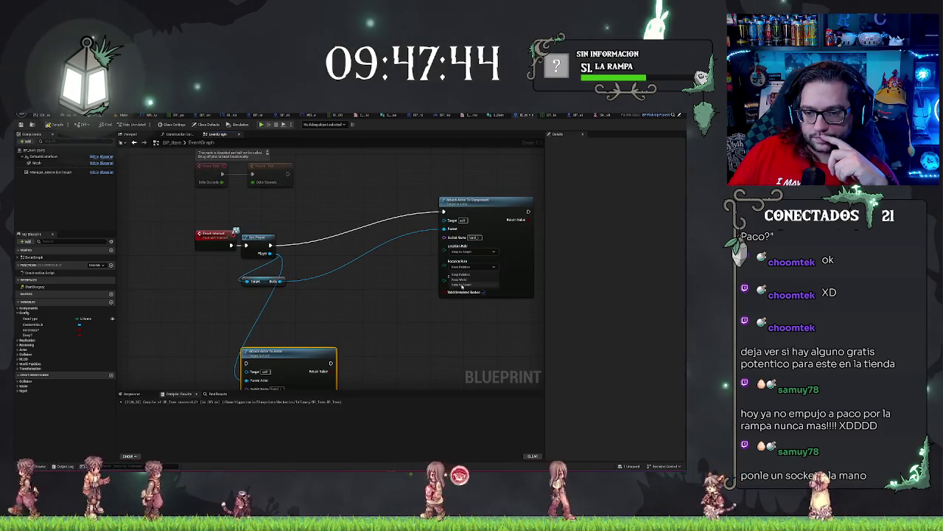
click(461, 299)
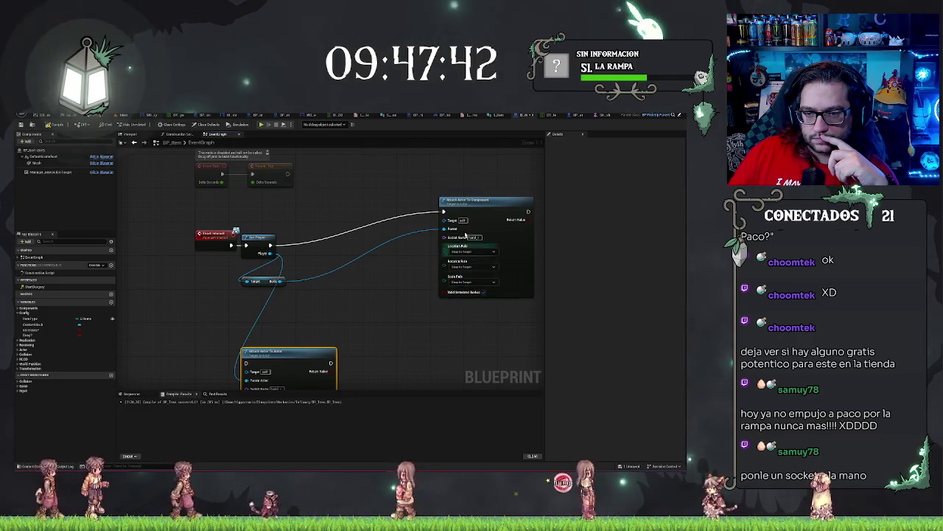
Move the Attach Actor To Component node, then return to the hospital level looking down the hallway.
drag(462, 206, 343, 239)
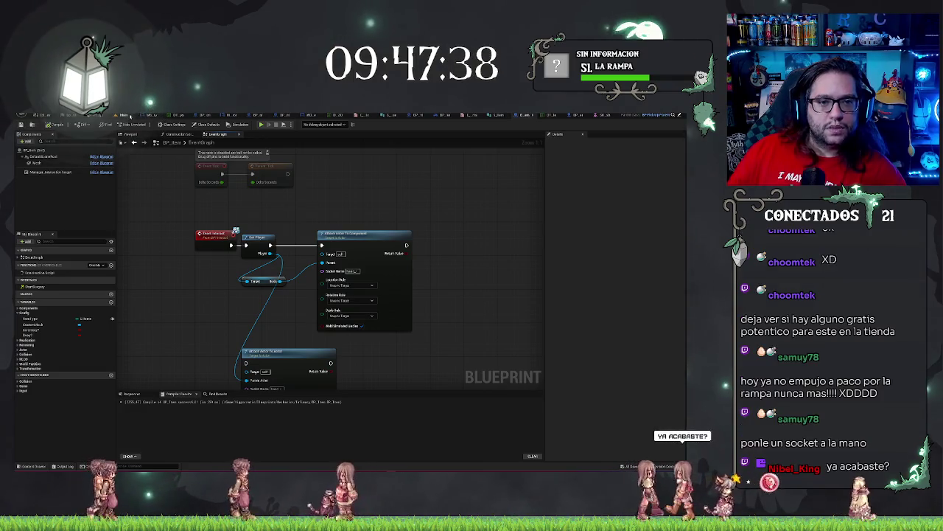
key(alt+Tab)
drag(336, 200, 323, 162)
right_click(341, 343)
click(345, 343)
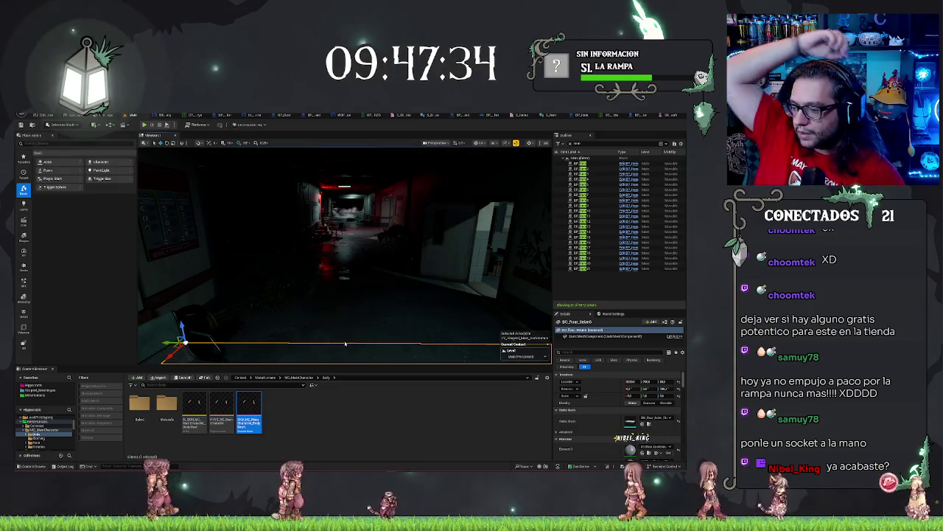
key(alt+p)
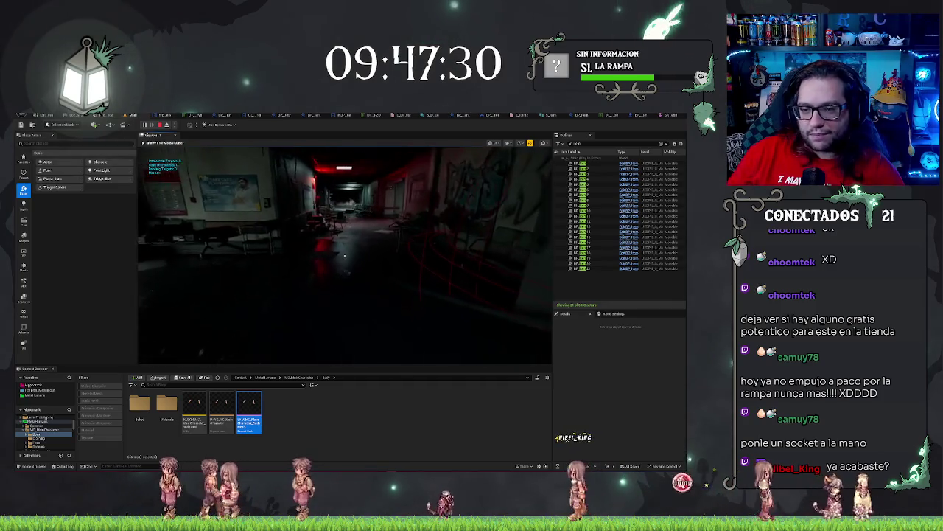
key(w)
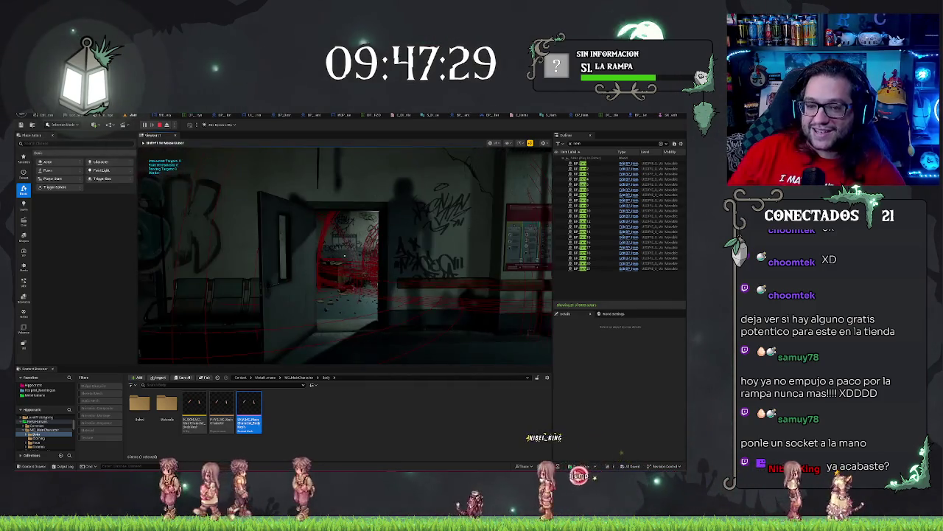
key(w)
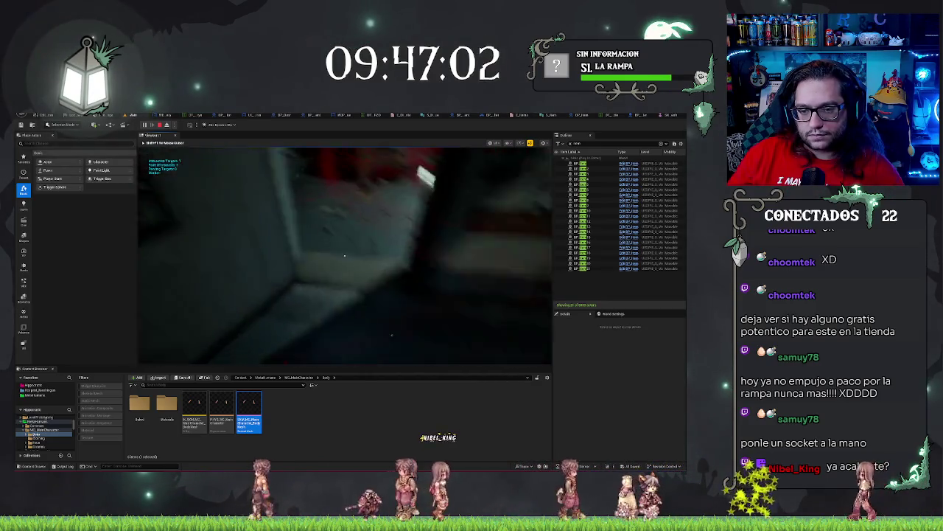
key(Escape)
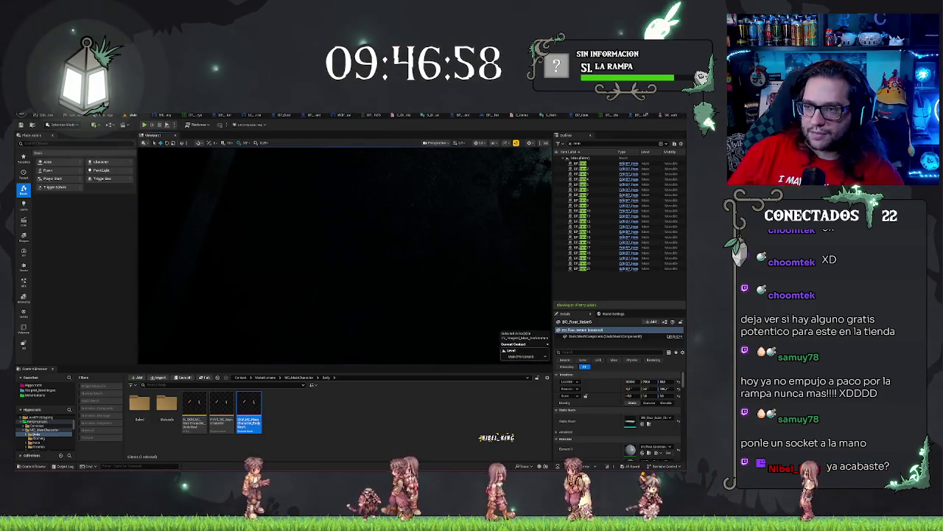
In BP_Item's Event Graph, add a Deactivate node and delete the old Activate node.
click(581, 116)
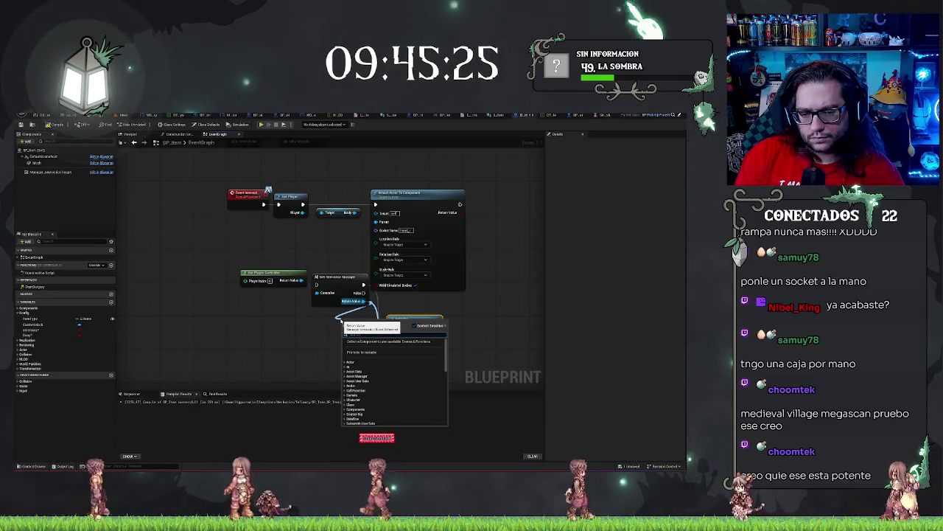
text(socket)
key(BackSpace)
key(BackSpace)
key(BackSpace)
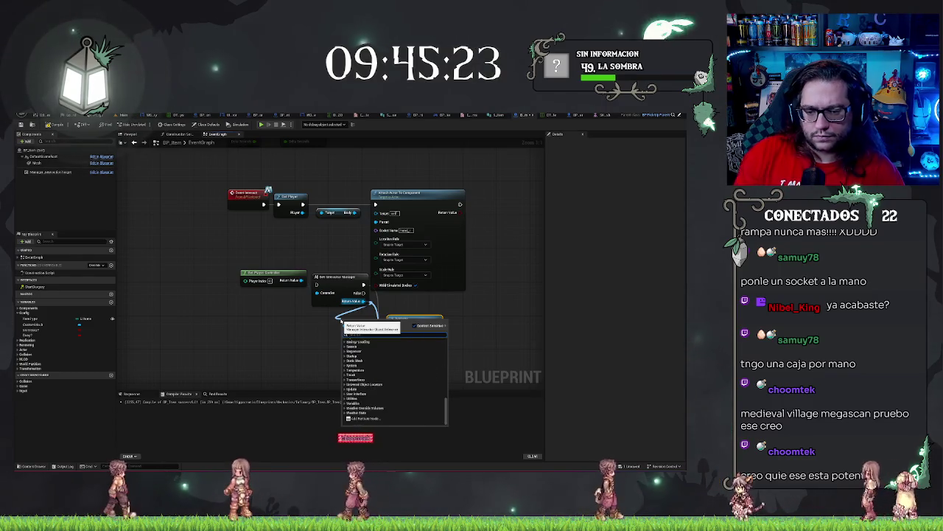
text(act)
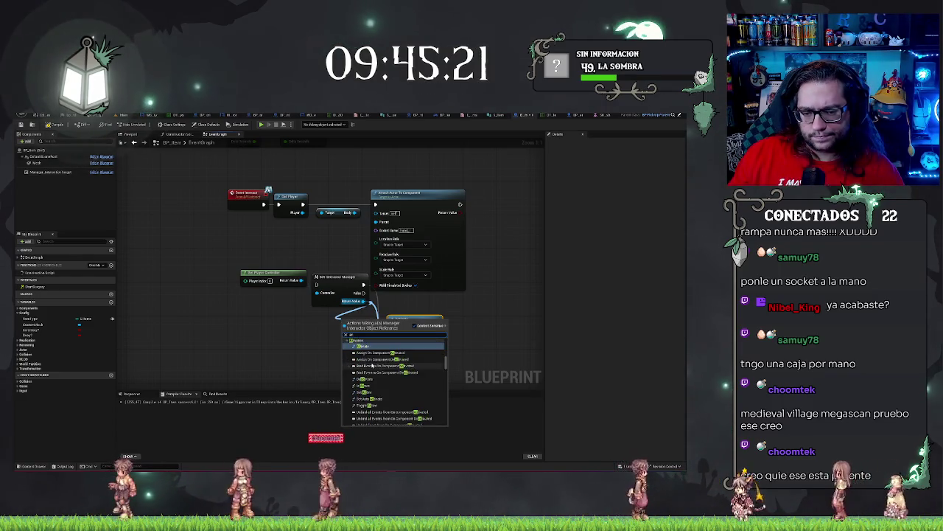
click(387, 380)
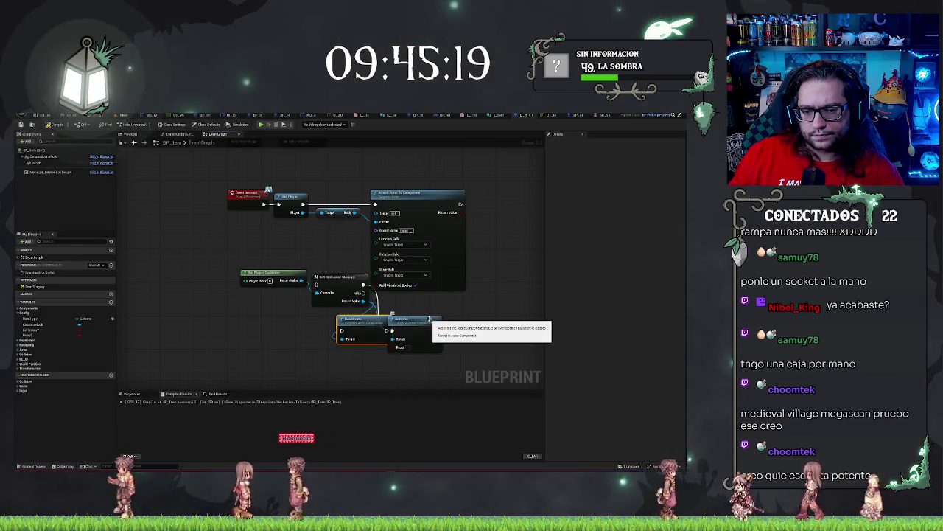
drag(408, 322, 442, 314)
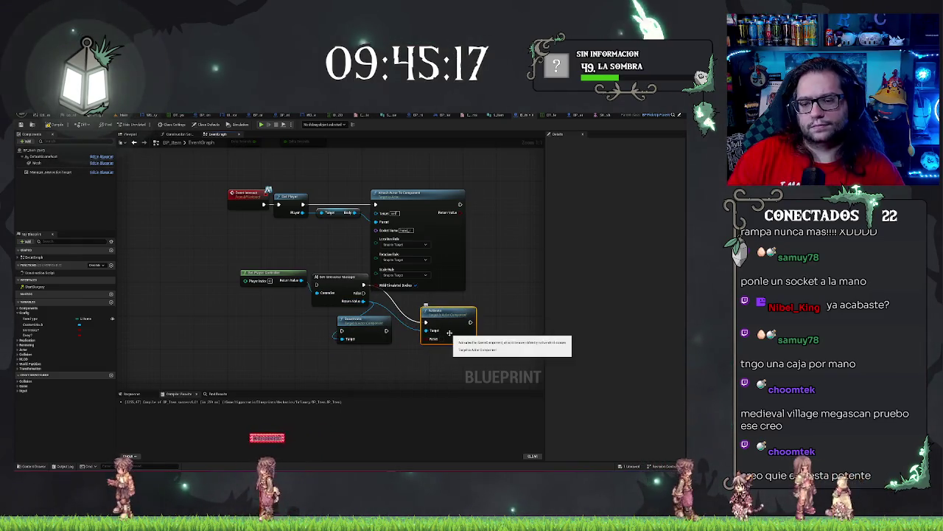
key(Delete)
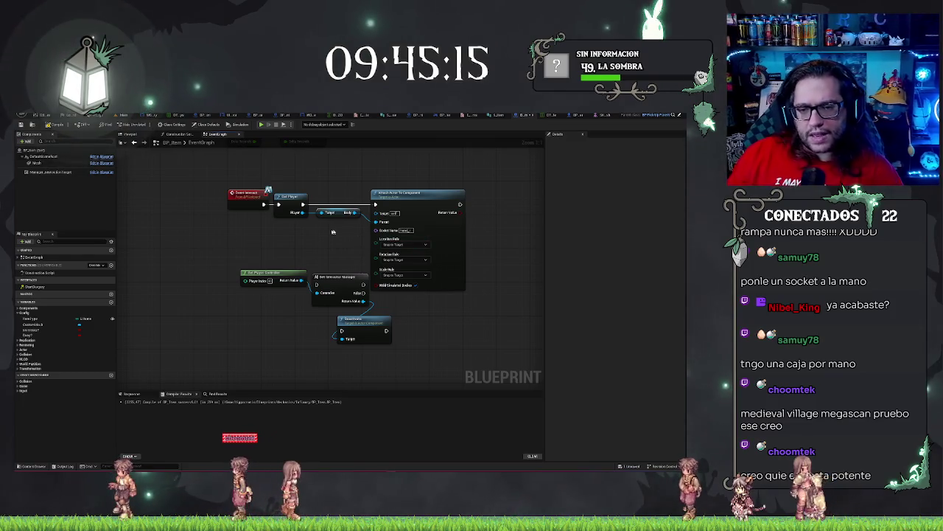
Wire Get Interaction Manager and Deactivate in after Attach Actor To Component.
mouse_move(347, 279)
mouse_down()
mouse_move(527, 210)
mouse_move(437, 199)
mouse_up()
mouse_move(293, 322)
mouse_down()
mouse_move(423, 198)
mouse_move(412, 199)
mouse_up()
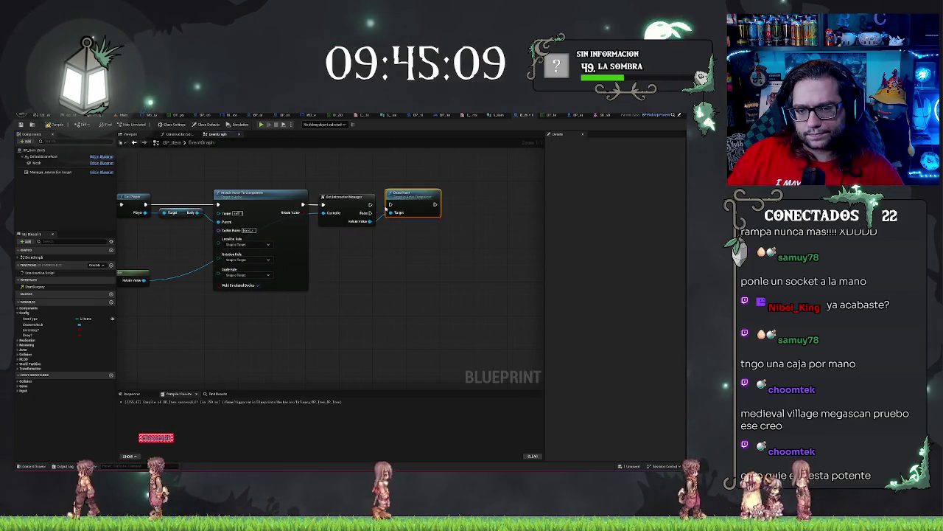
drag(348, 157, 399, 212)
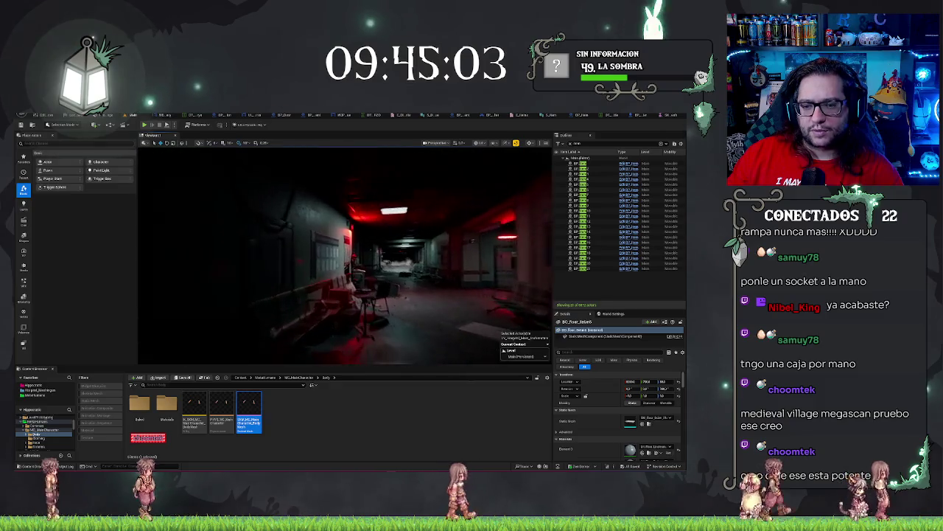
Focus the viewport on the nearby floor piece and start a Play-In-Editor test with Alt+P.
key(f)
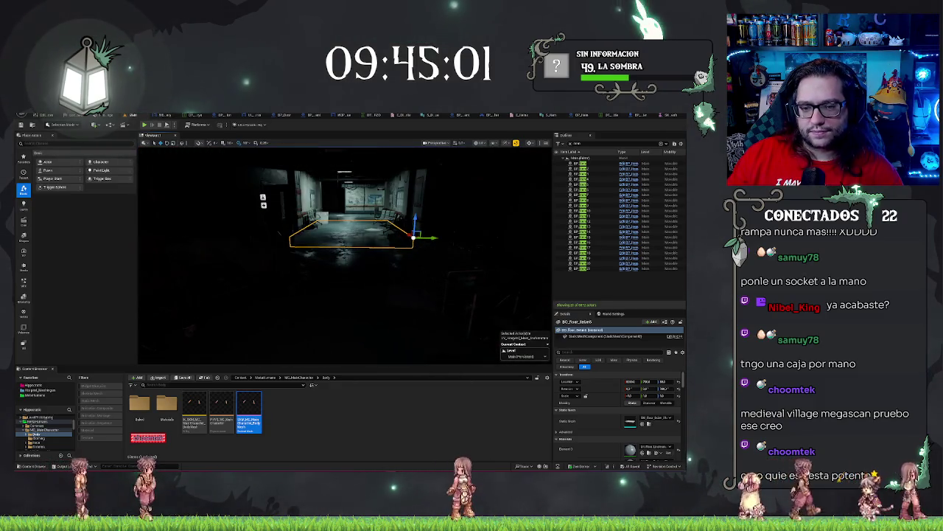
right_click(356, 148)
click(372, 315)
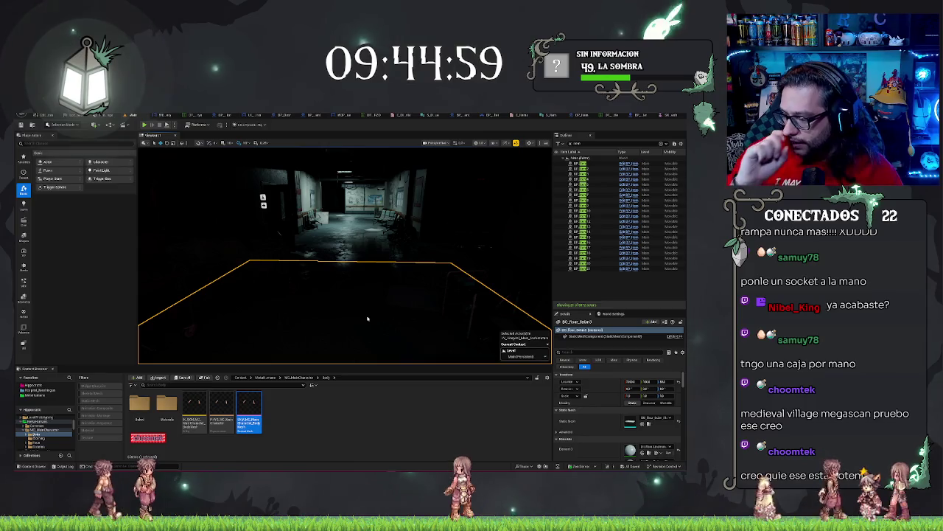
key(alt+p)
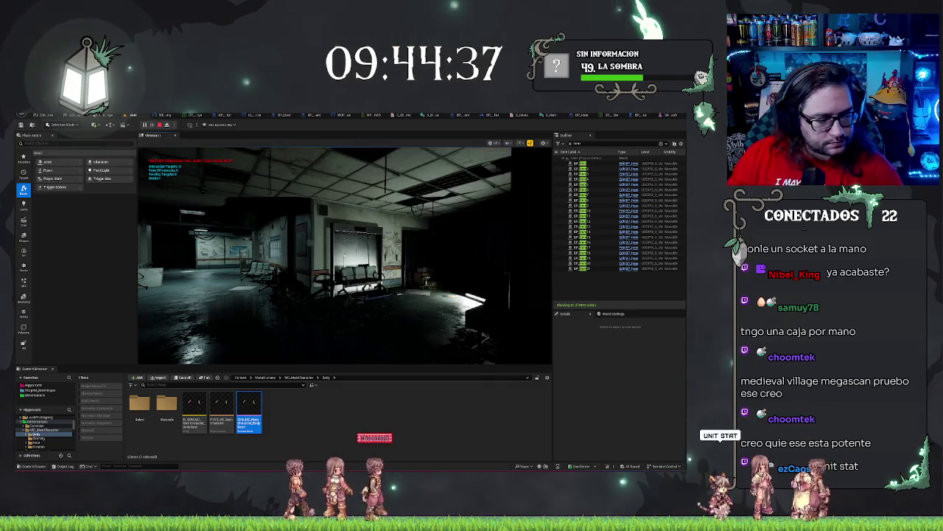
Enter 'stat unit' in the game console to show frame-time stats, then stop the playtest.
click(351, 298)
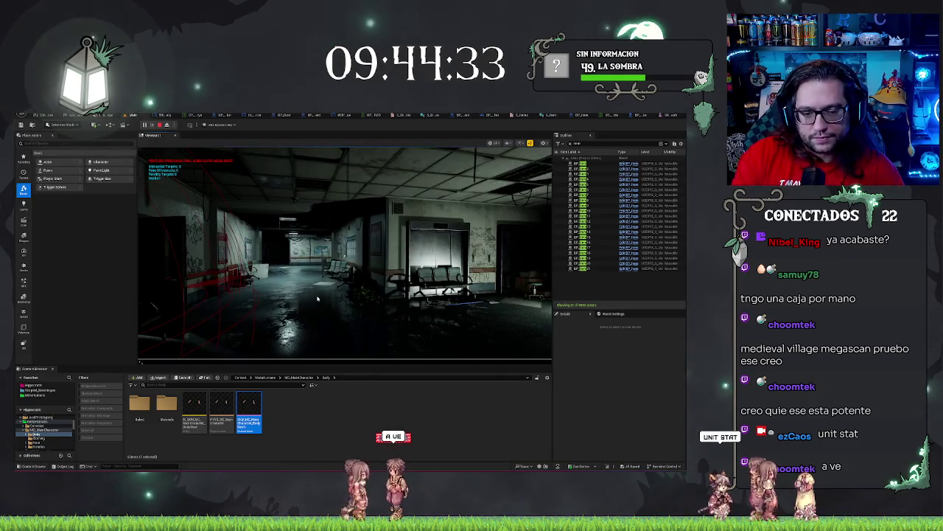
key(grave)
text(stat unit)
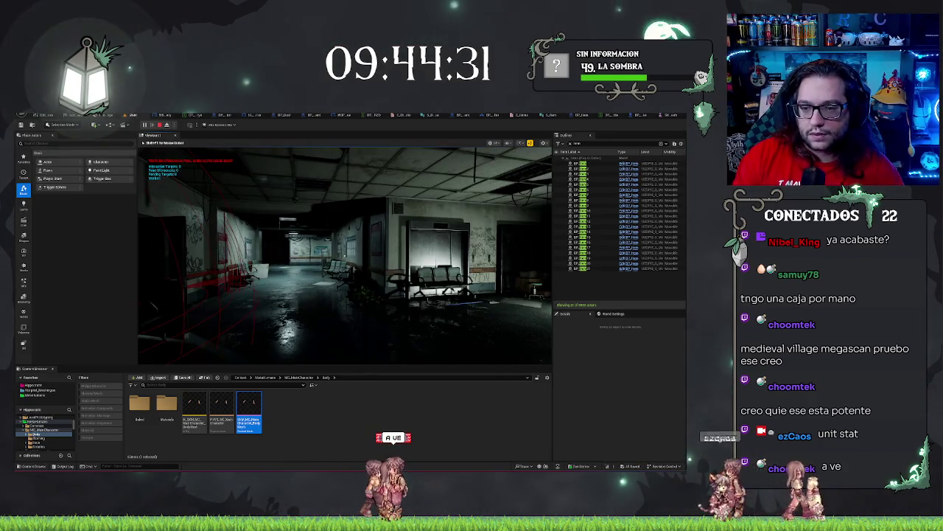
key(grave)
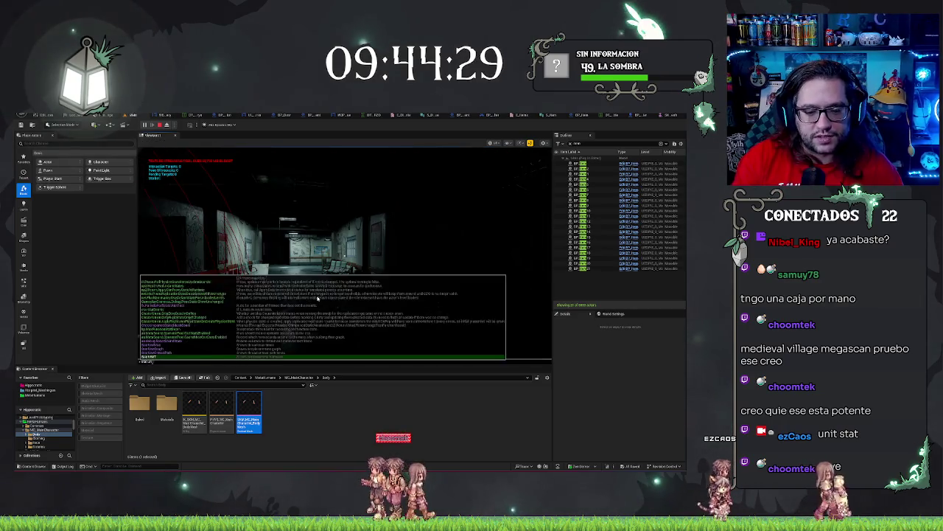
text(unit)
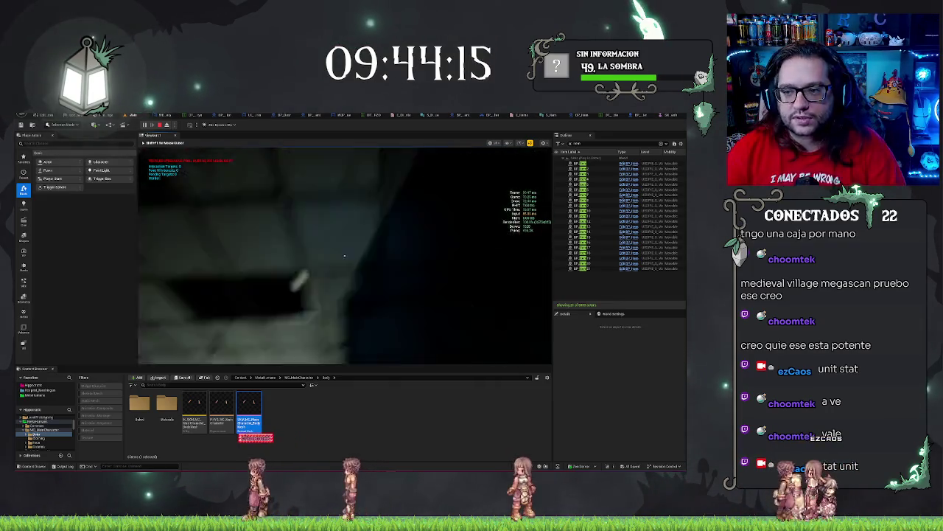
key(Escape)
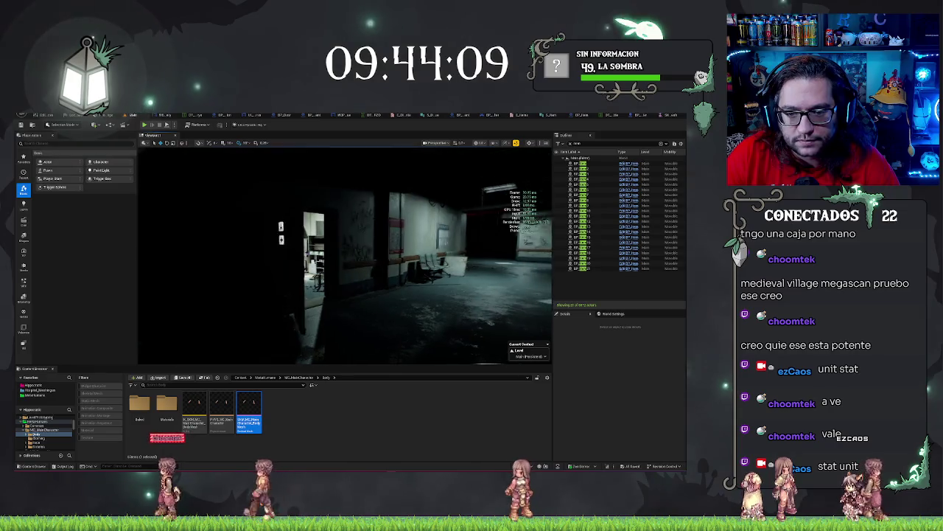
right_click(349, 340)
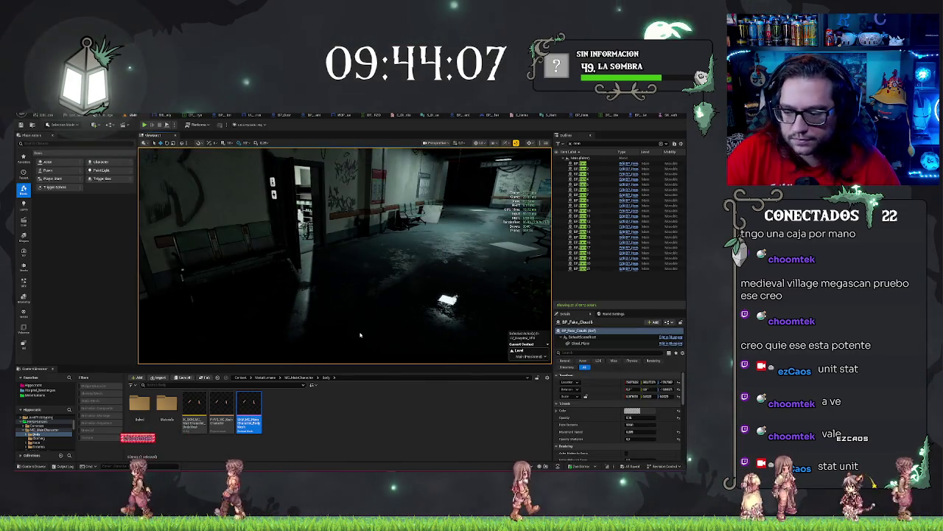
key(alt+p)
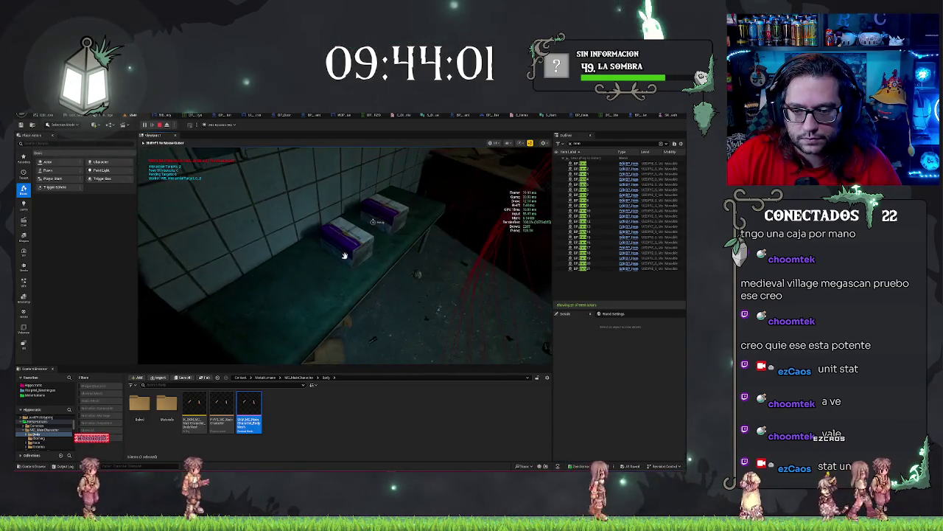
click(345, 255)
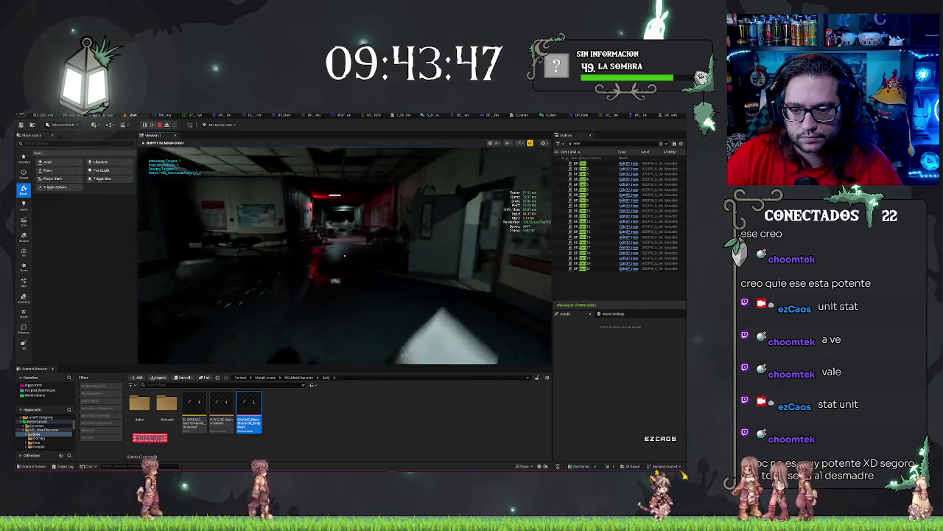
key(Escape)
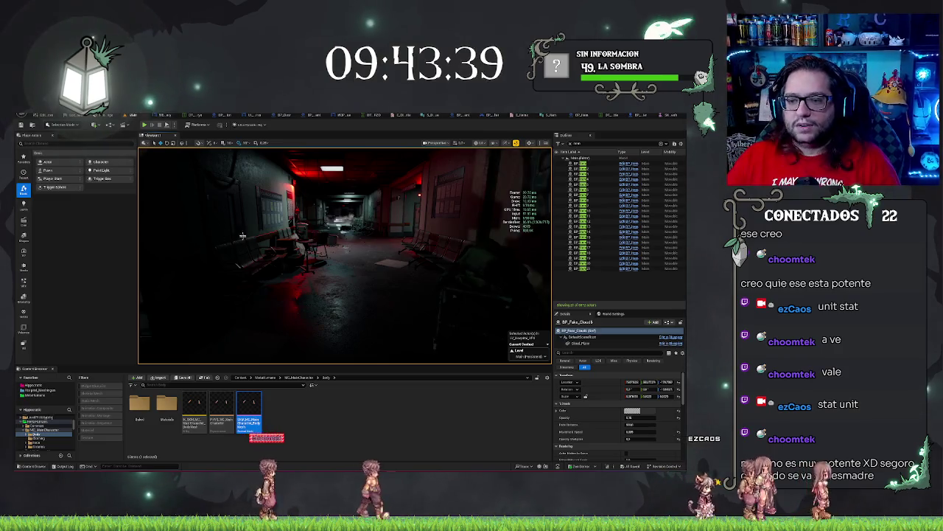
drag(242, 236, 361, 225)
key(Escape)
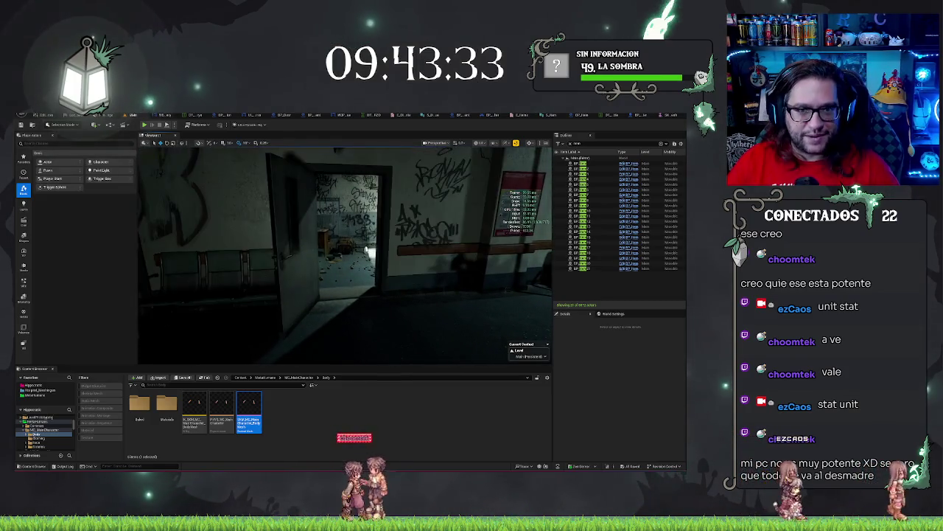
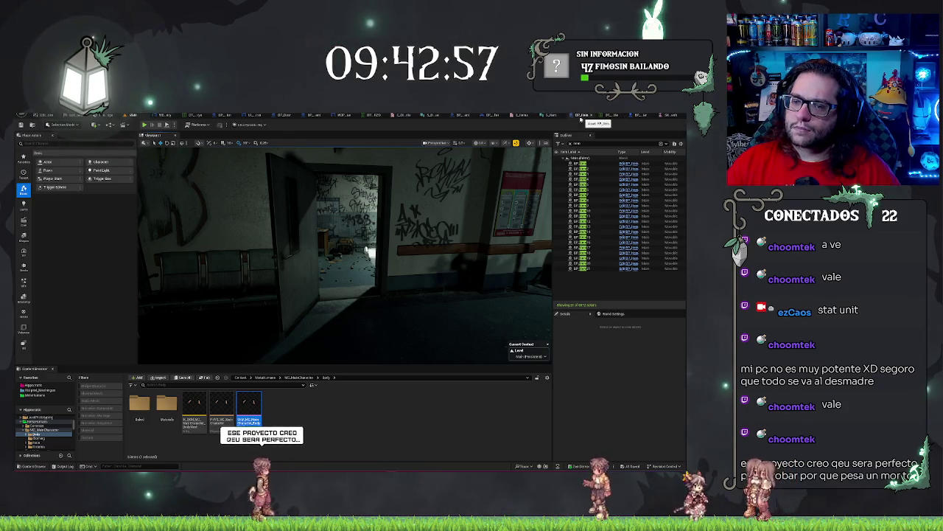
In BP_Item, wire Get Player Controller's Return Value into the Attach Actor To Component node.
click(581, 117)
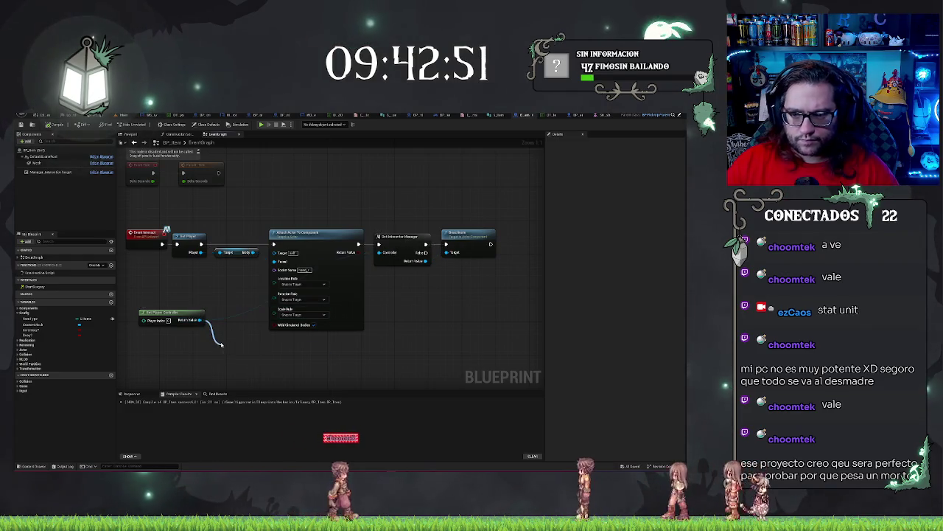
drag(199, 319, 222, 344)
click(374, 171)
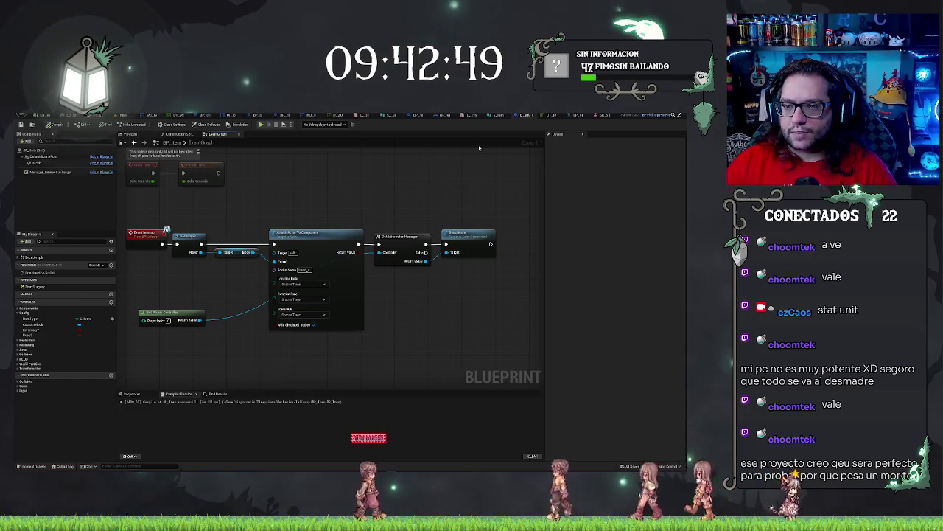
Check the Manager_Interactor component name in BP_HorrorPlayerController, then go back to BP_Item.
click(441, 115)
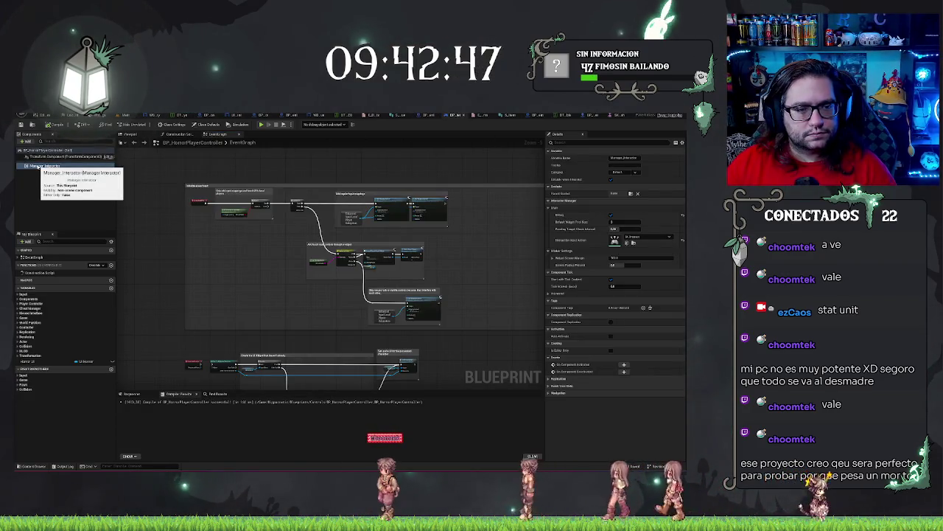
click(36, 166)
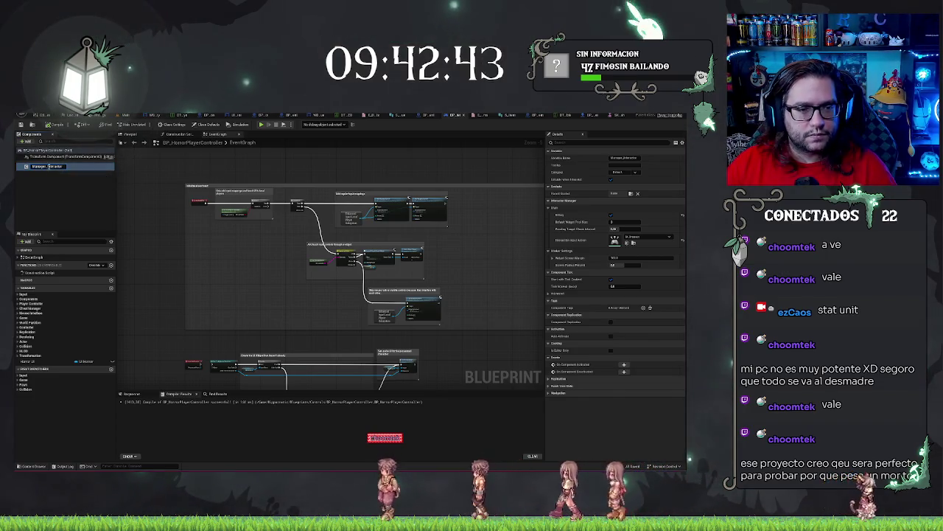
click(220, 177)
click(567, 115)
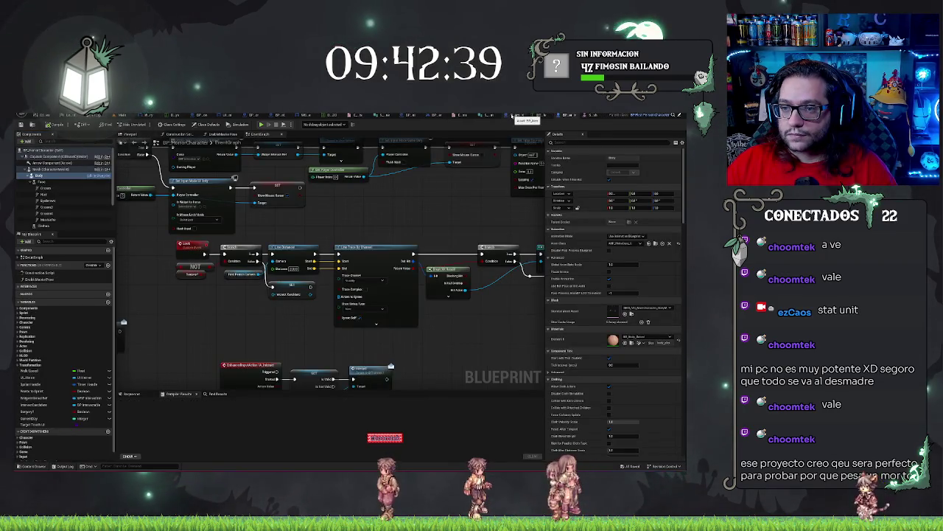
click(514, 116)
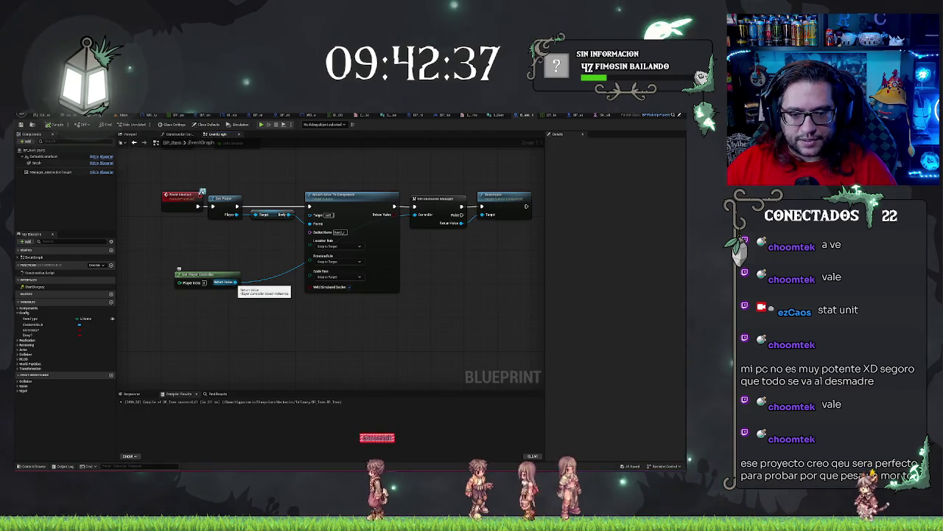
Search 'Interactor' from the Return Value and add a Manager Interaction Target reference.
drag(235, 283, 276, 324)
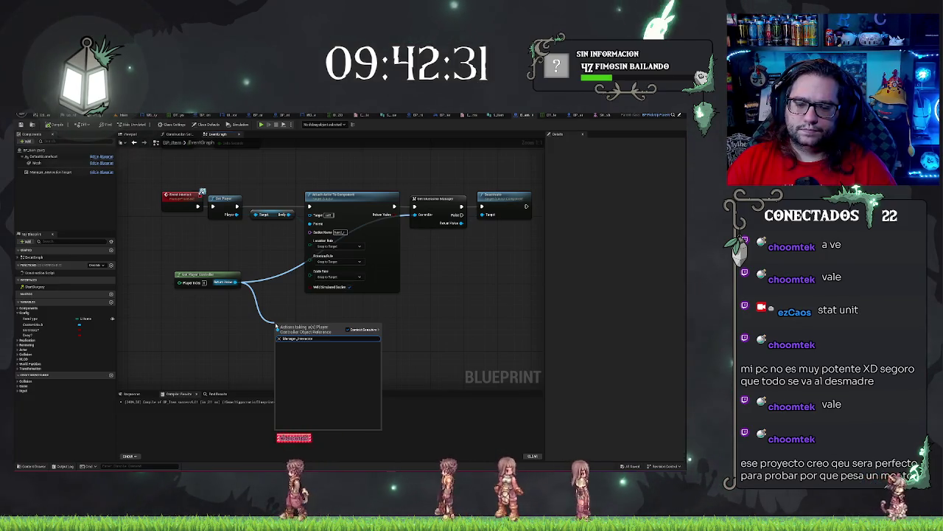
key(ctrl+a)
text(Interactor)
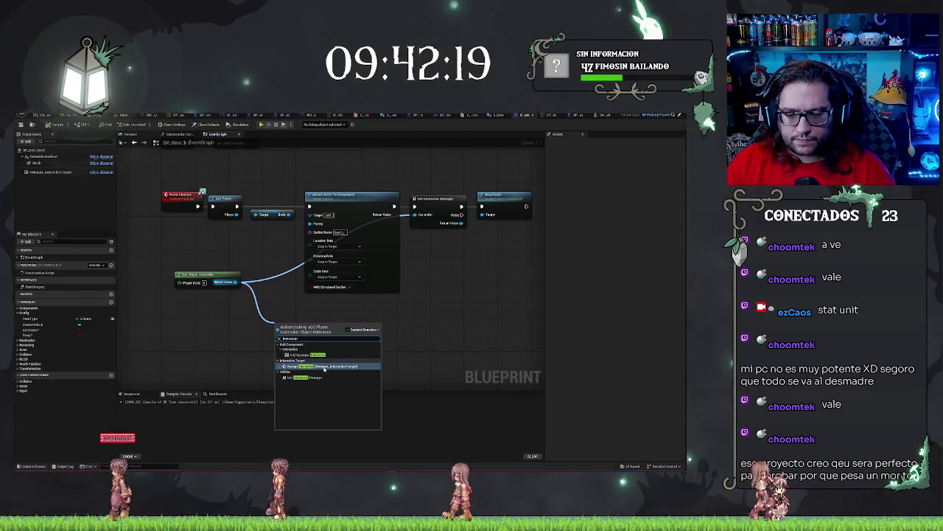
click(324, 367)
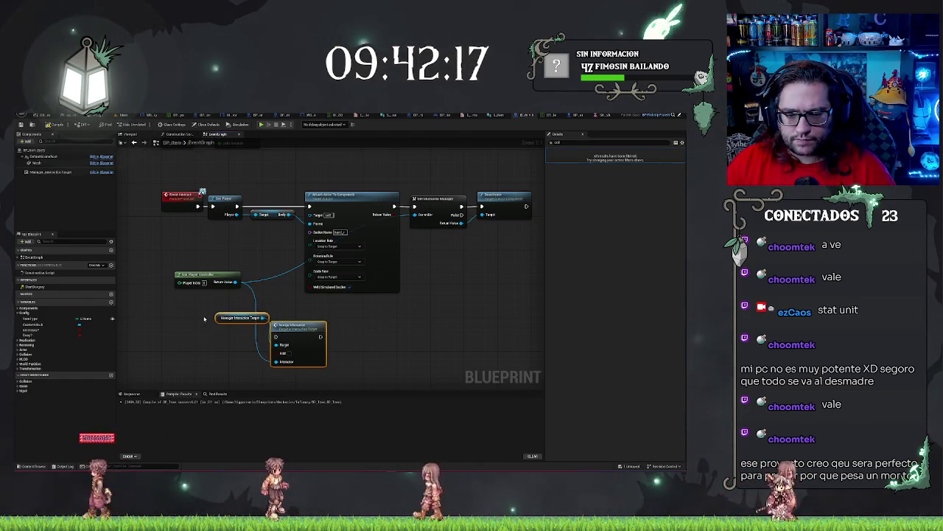
Add a Deactivate node driven by that target, and delete the extra Manage Interaction node.
mouse_move(264, 318)
mouse_down()
mouse_move(317, 328)
mouse_move(339, 313)
mouse_up()
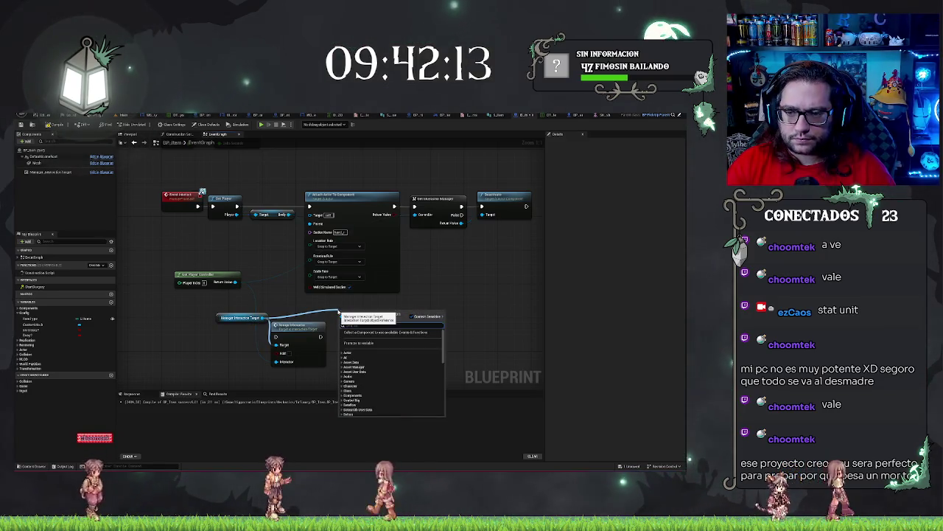
text(deactivate)
key(Return)
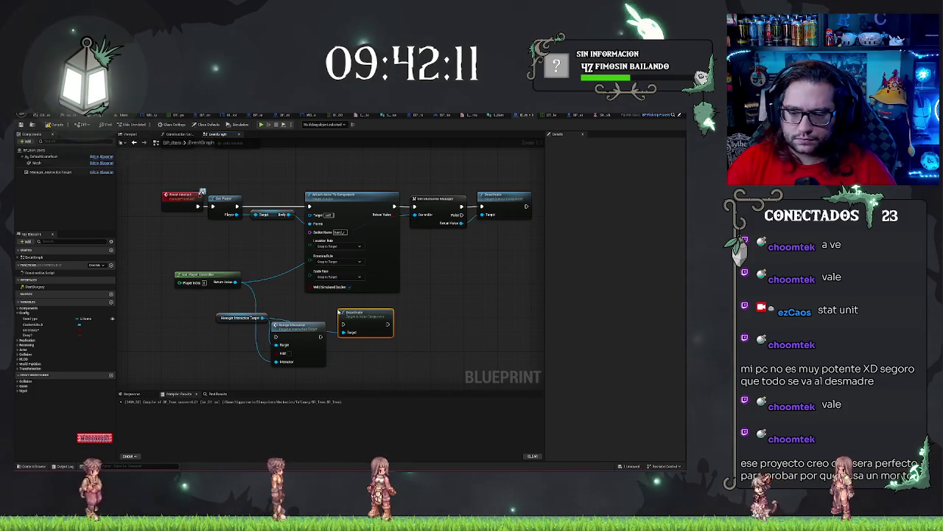
click(300, 347)
key(Delete)
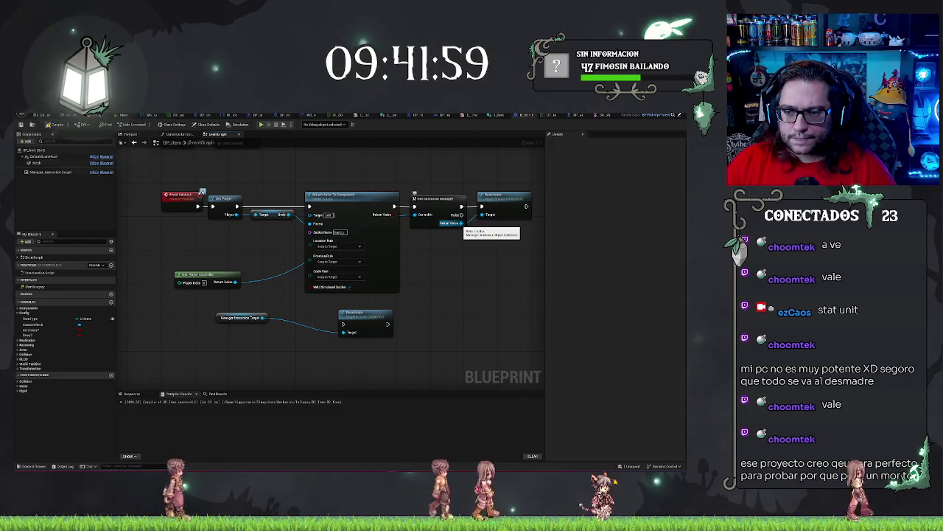
Try wiring the manager output and interactor target into the Deactivate node's Target.
drag(461, 223, 473, 217)
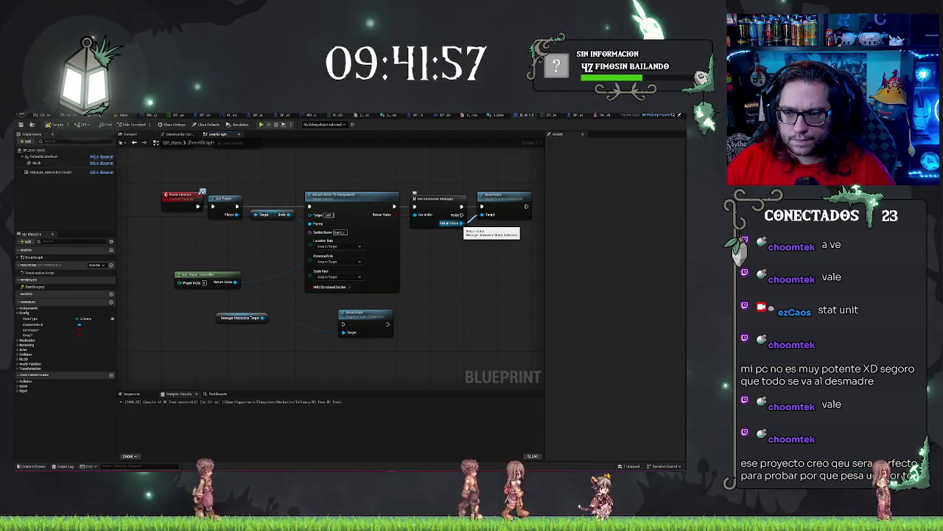
drag(264, 317, 342, 332)
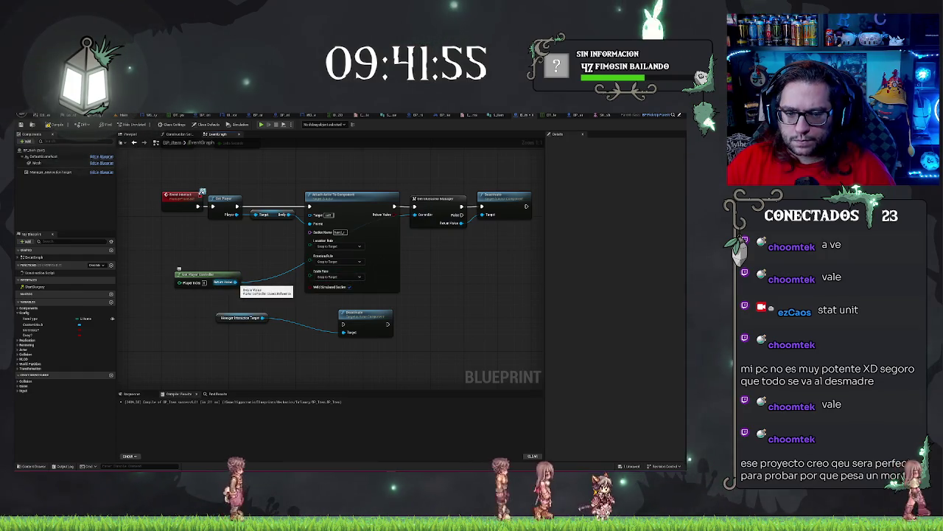
drag(235, 282, 257, 294)
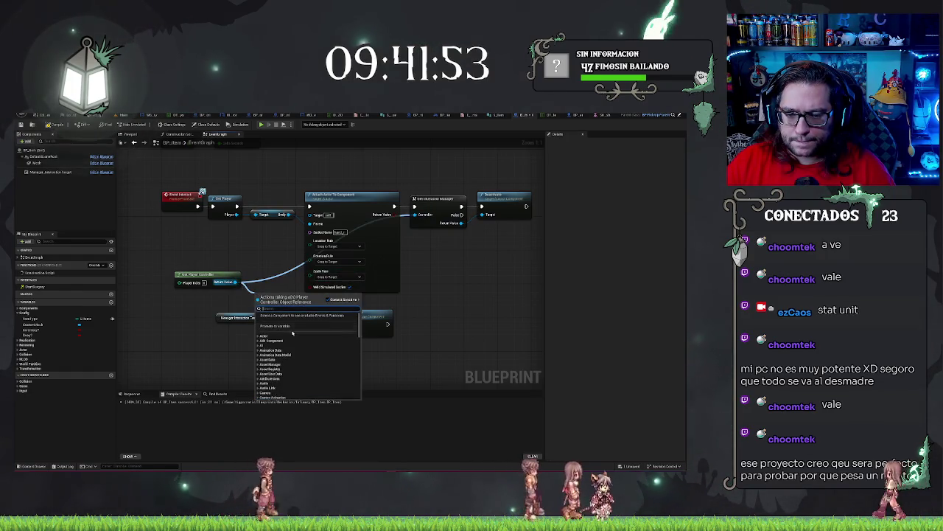
click(479, 255)
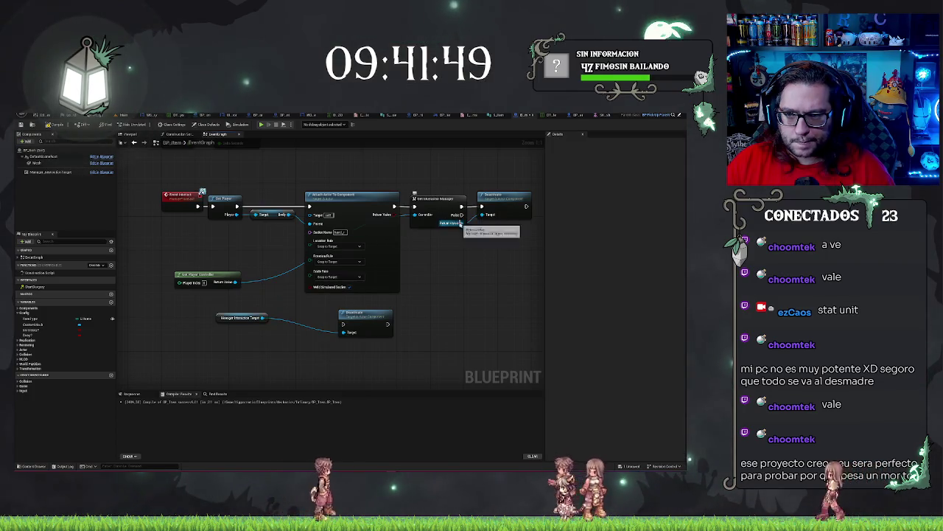
Add a Set Active node on the interactor manager and delete the leftover target and Deactivate nodes.
drag(460, 222, 462, 258)
text(add)
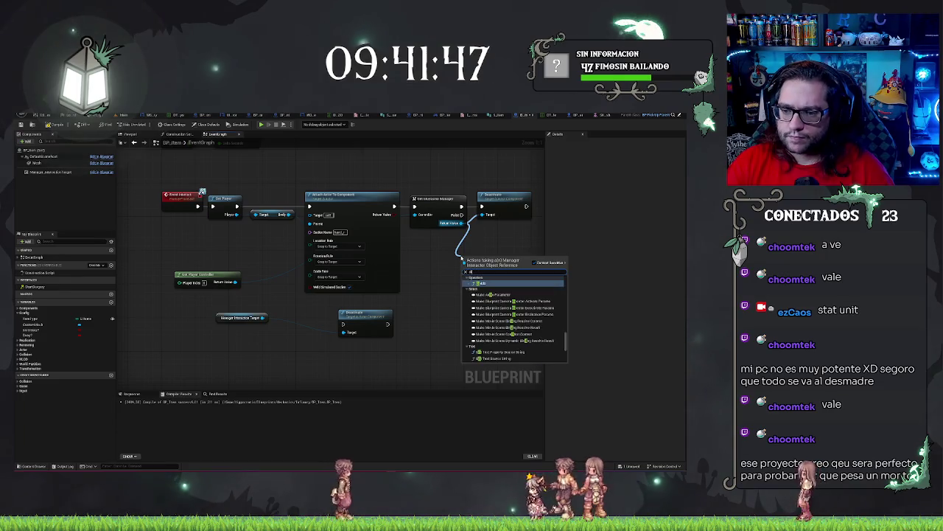
text(d)
key(BackSpace)
key(BackSpace)
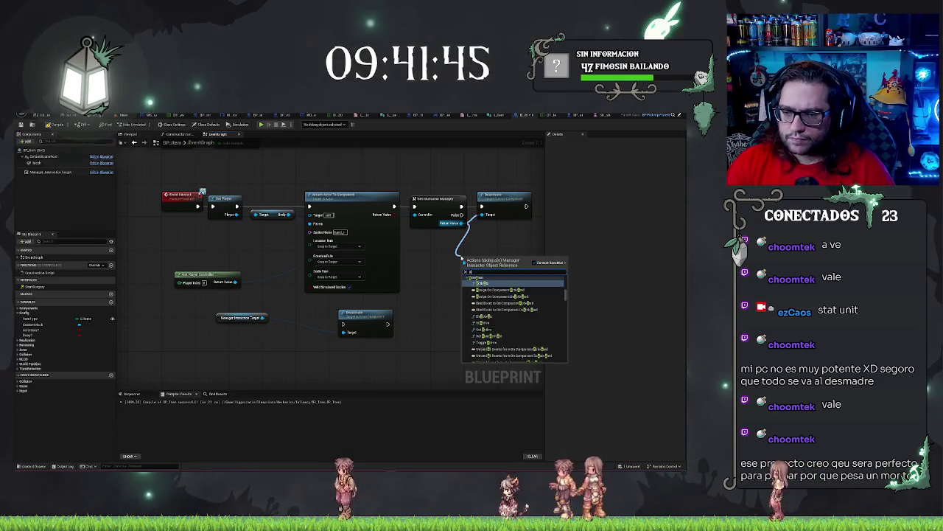
text(act)
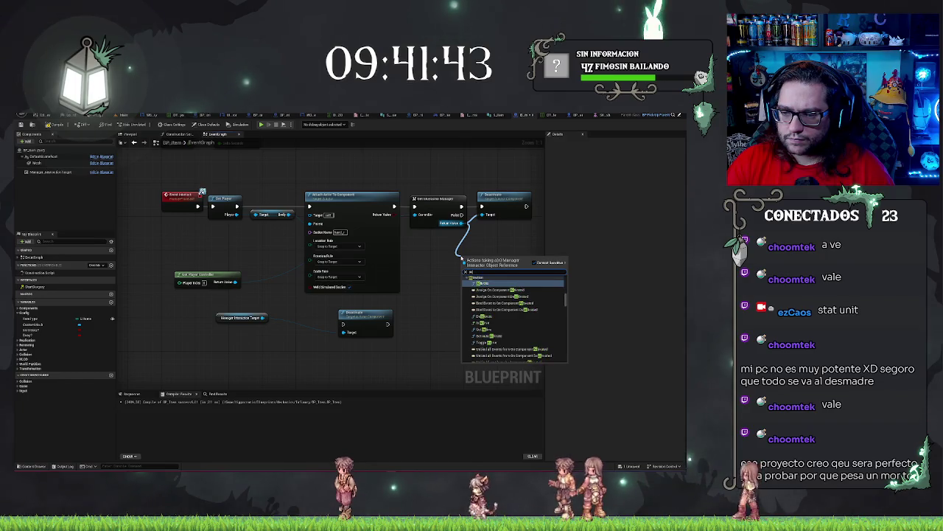
click(511, 332)
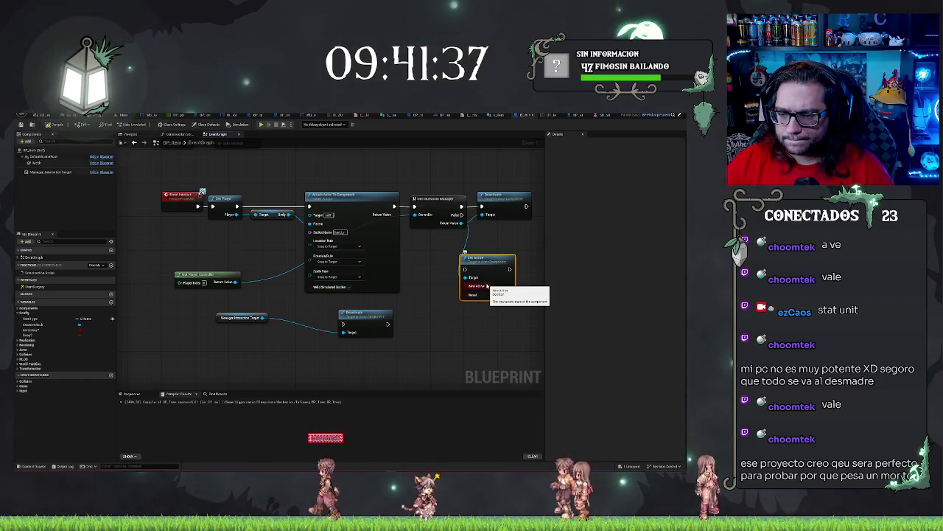
drag(480, 259, 500, 238)
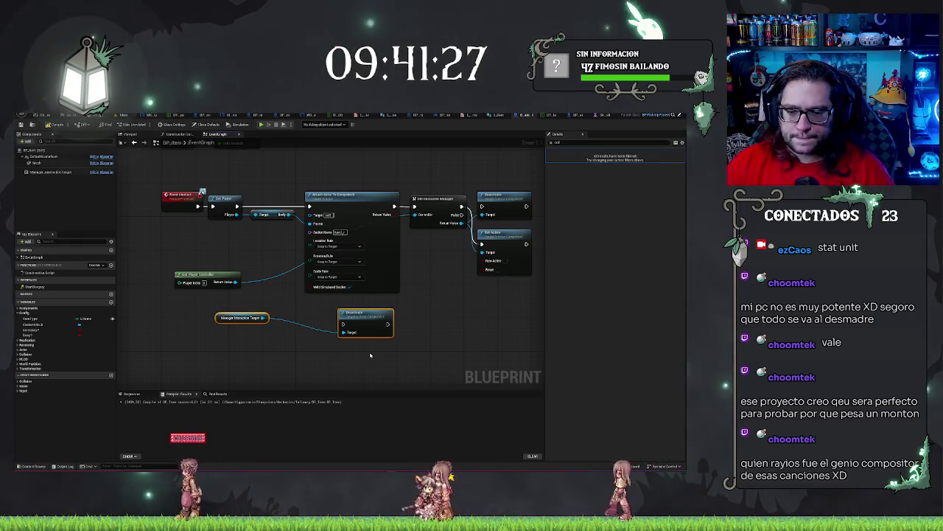
key(Delete)
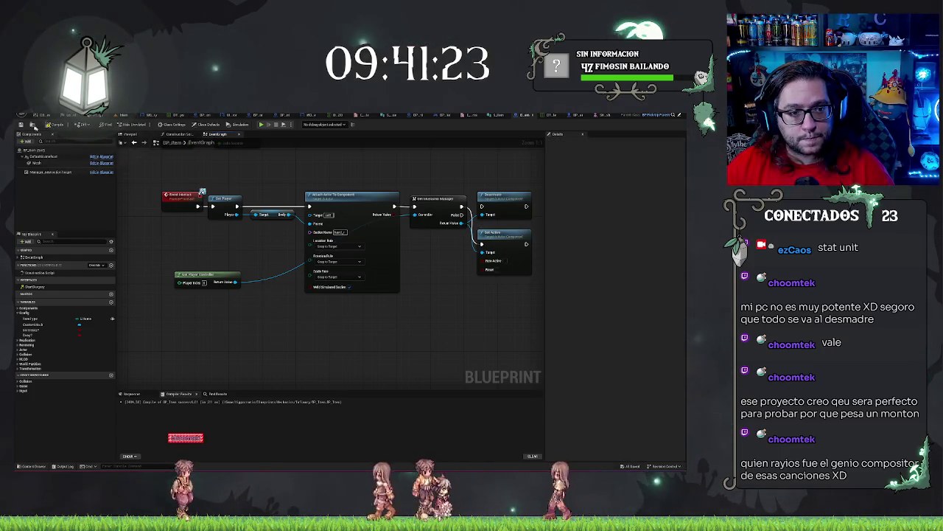
click(123, 116)
Play from the floor spot, walk to the bench, pick up a purple box with E, then stop.
right_click(371, 304)
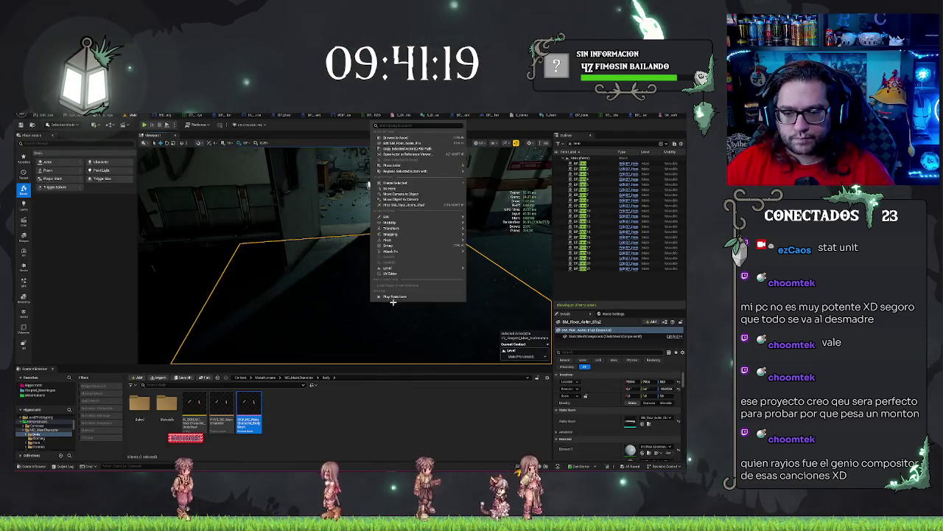
click(399, 297)
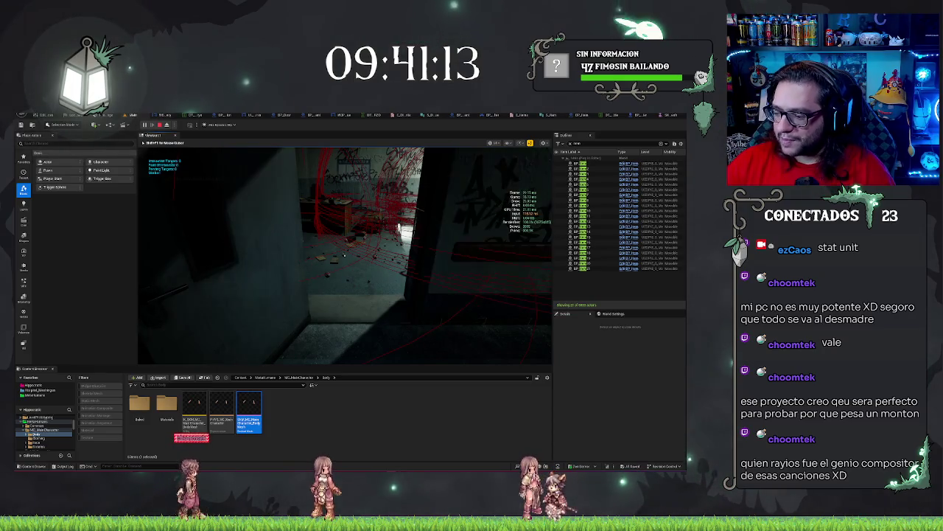
key(w)
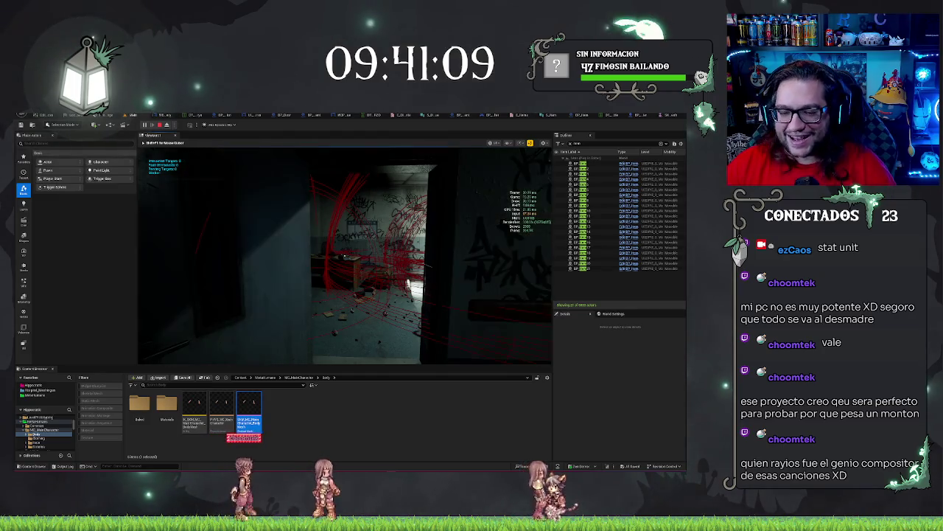
key(w)
key(w)
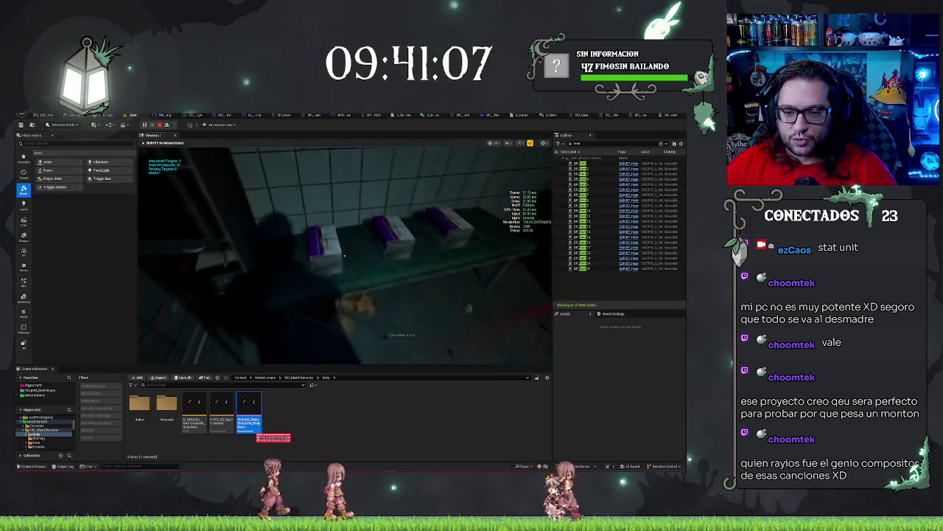
key(w)
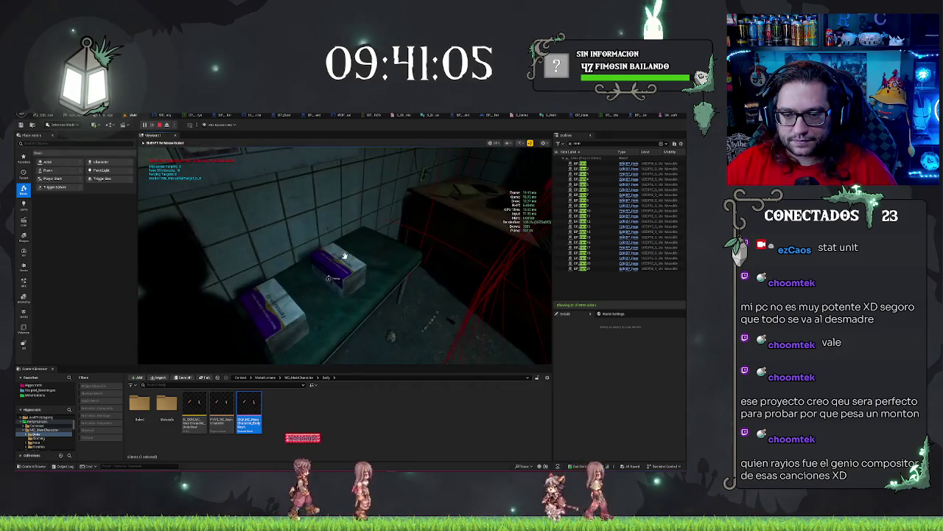
key(w)
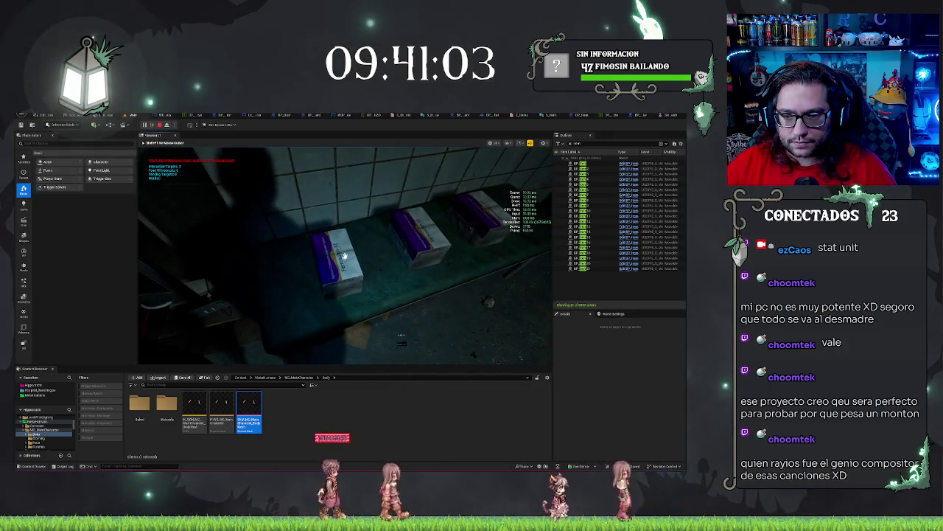
key(e)
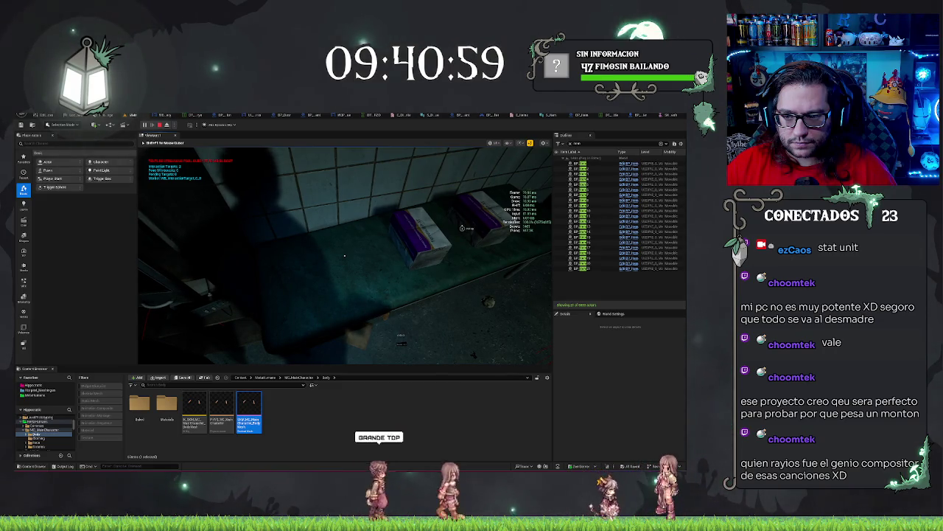
key(w)
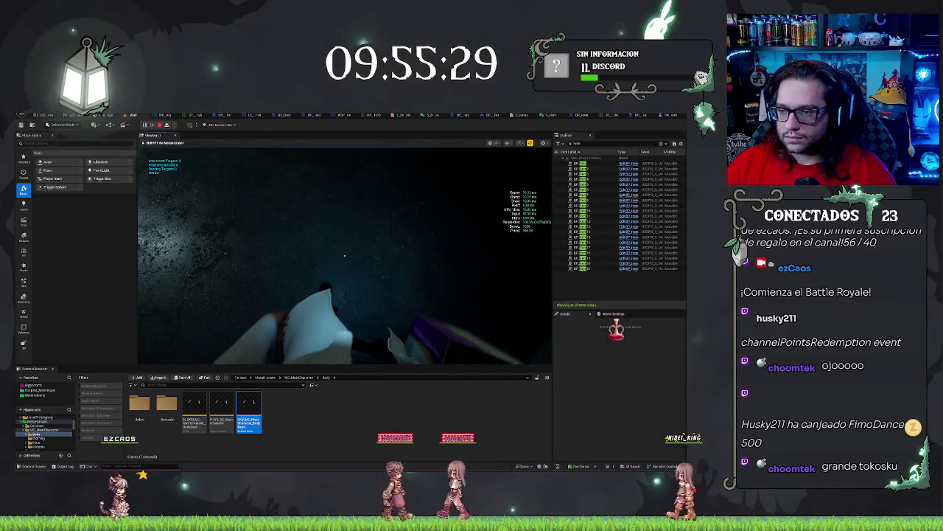
key(Escape)
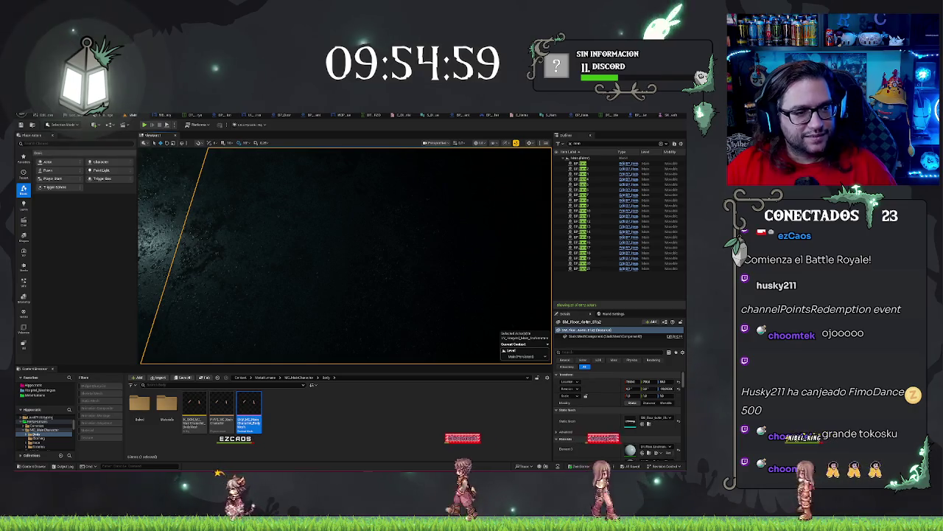
Place the red lantern asset into the level and fly the camera into the office room.
mouse_move(248, 412)
mouse_down()
mouse_move(428, 257)
mouse_move(429, 289)
mouse_up()
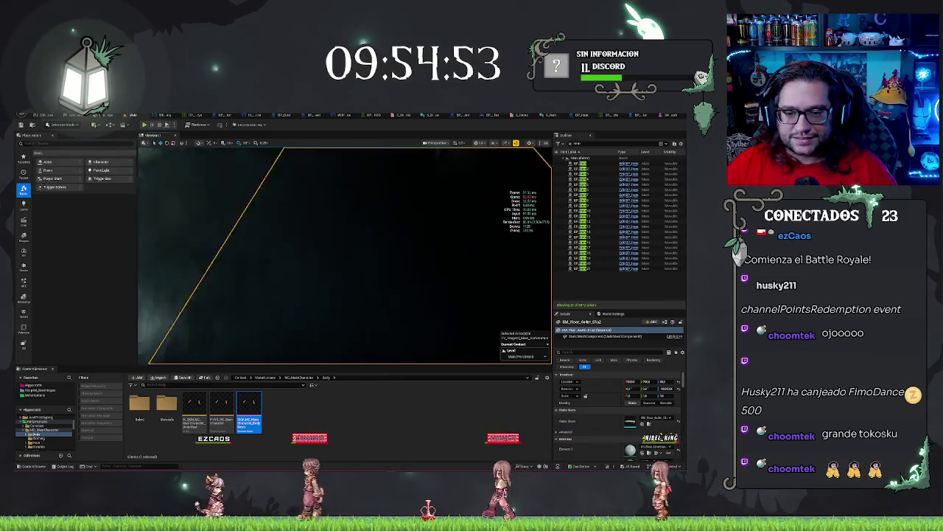
scroll(311, 238, down, 10)
key(Escape)
drag(344, 255, 287, 254)
In BP_Item's Event Graph, open the Get InteractionManager macro.
key(alt+Tab)
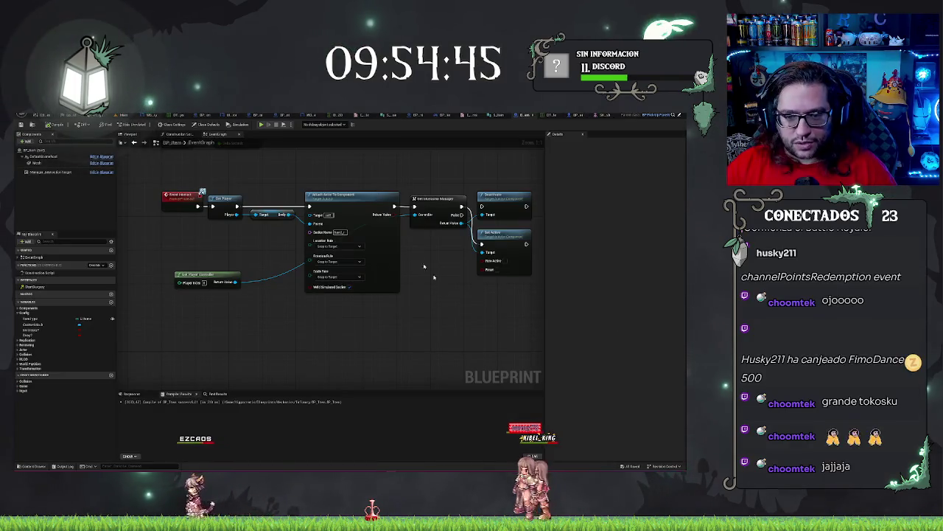
mouse_move(459, 320)
mouse_down()
mouse_move(473, 337)
mouse_move(460, 347)
mouse_move(476, 350)
mouse_up()
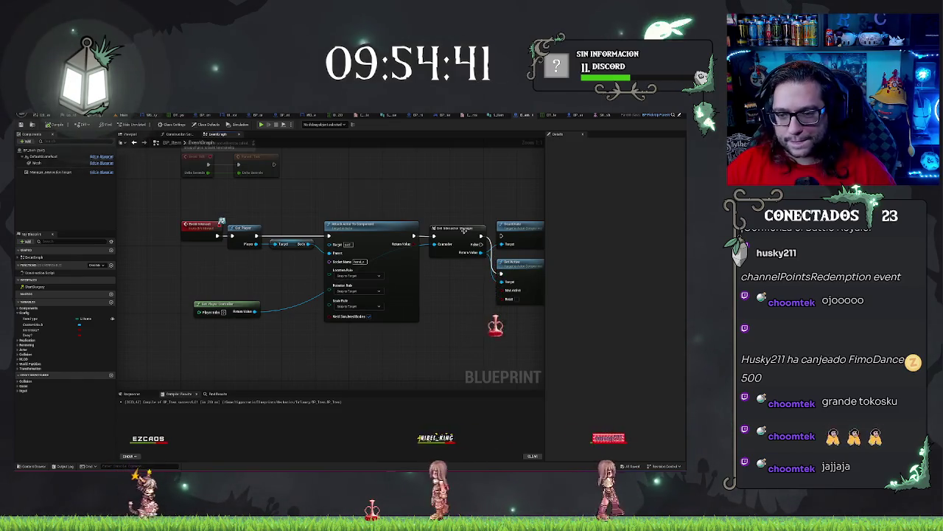
double_click(464, 229)
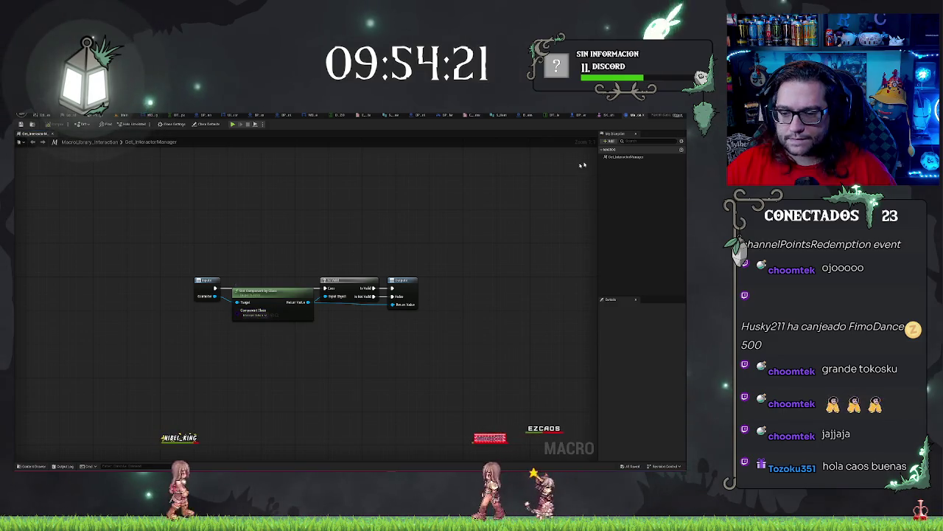
Show the IA_Interact input logic in BP_HorrorCharacter's Event Graph.
click(639, 115)
click(632, 116)
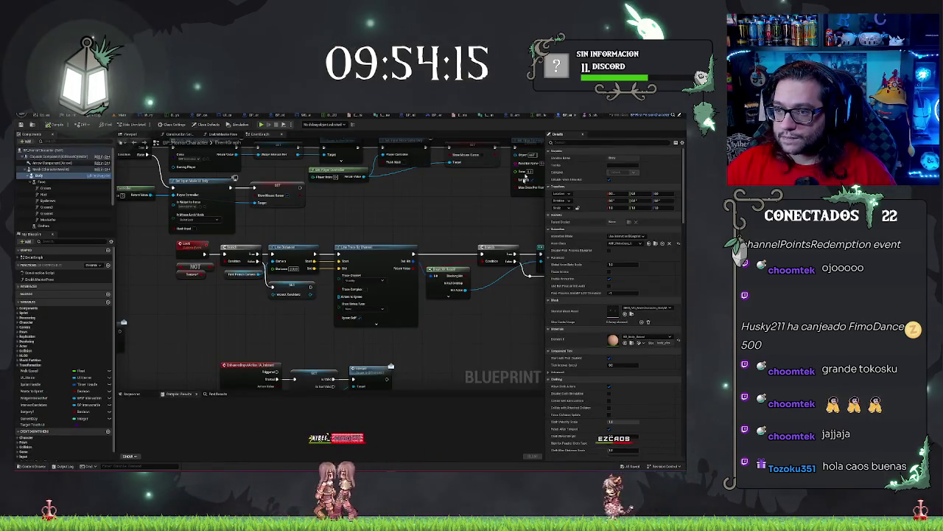
mouse_move(301, 383)
mouse_down()
mouse_move(344, 309)
mouse_move(334, 326)
mouse_up()
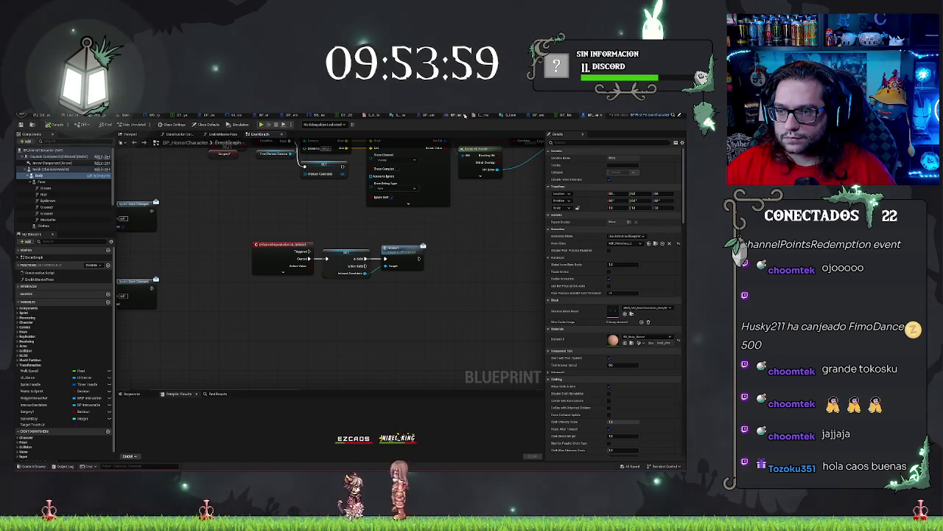
In BP_HorrorPlayerController, inspect the interaction manager's Advanced and Widget Screen Margin details.
click(449, 115)
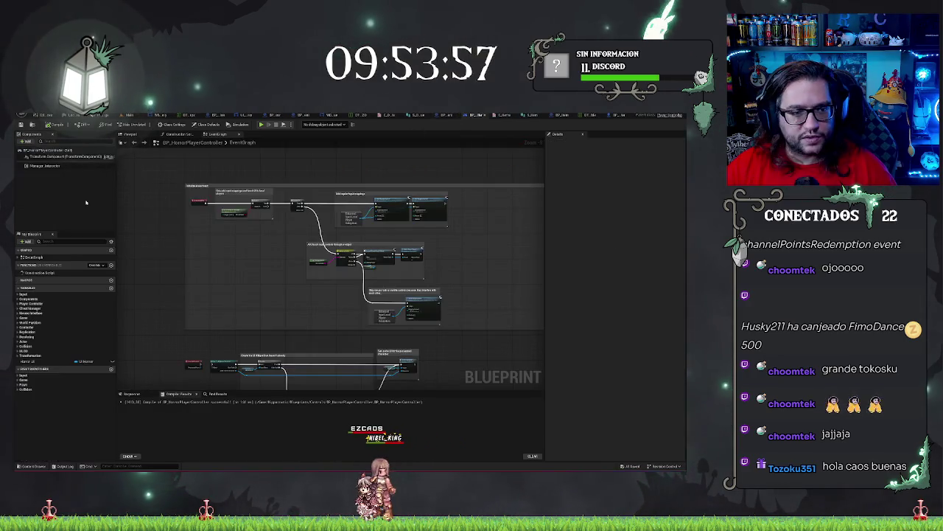
click(51, 165)
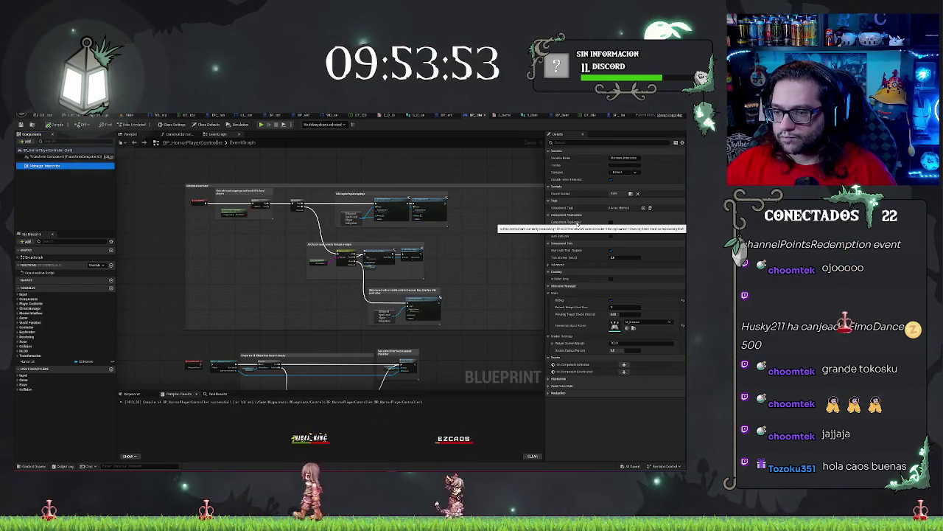
click(549, 264)
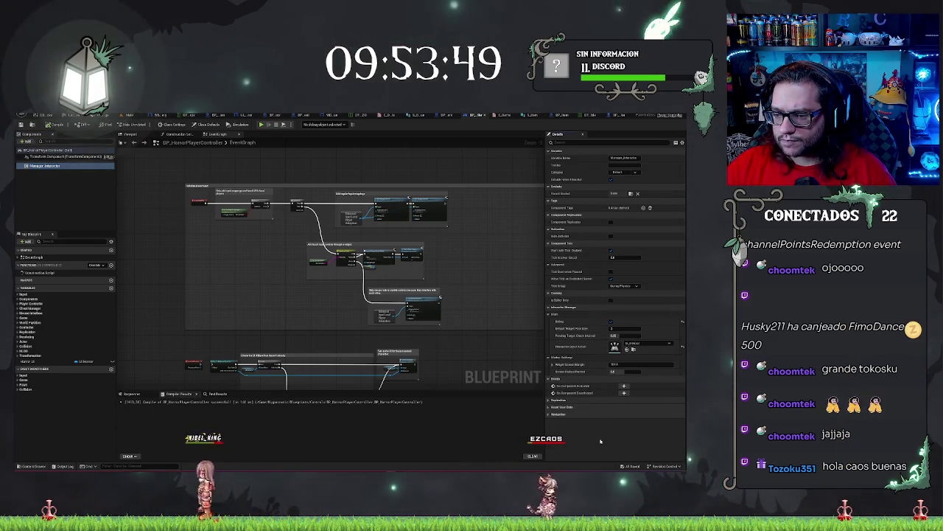
click(553, 365)
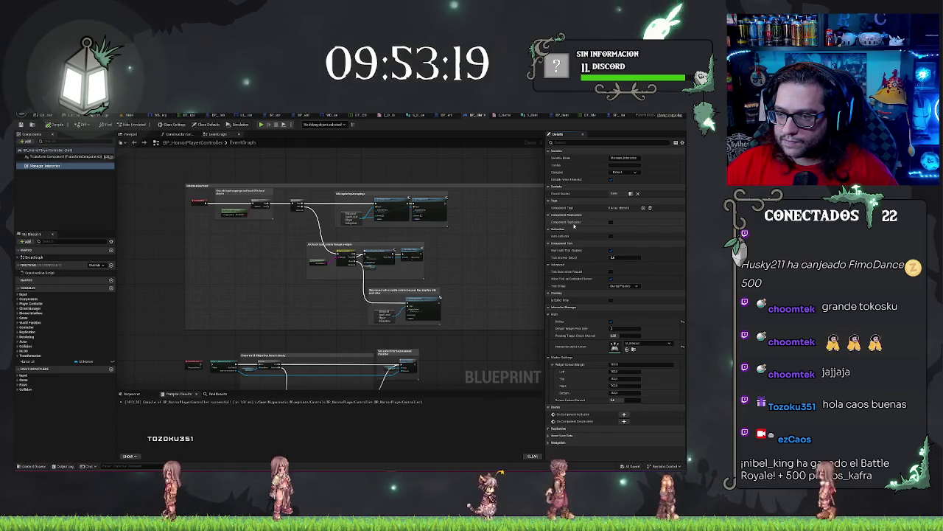
right_click(55, 166)
click(201, 232)
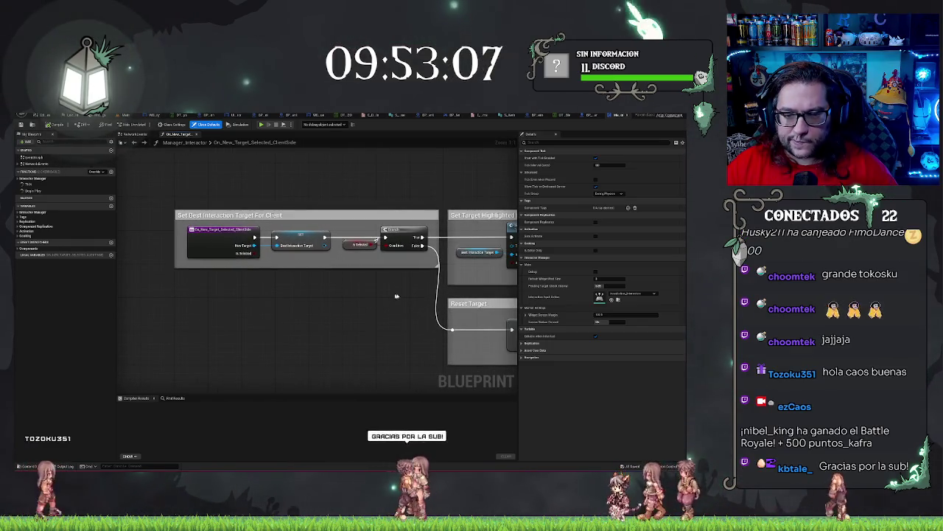
Review the Set Target Highlighted and Reset Target logic, then select the item box on the bench.
drag(408, 287, 230, 282)
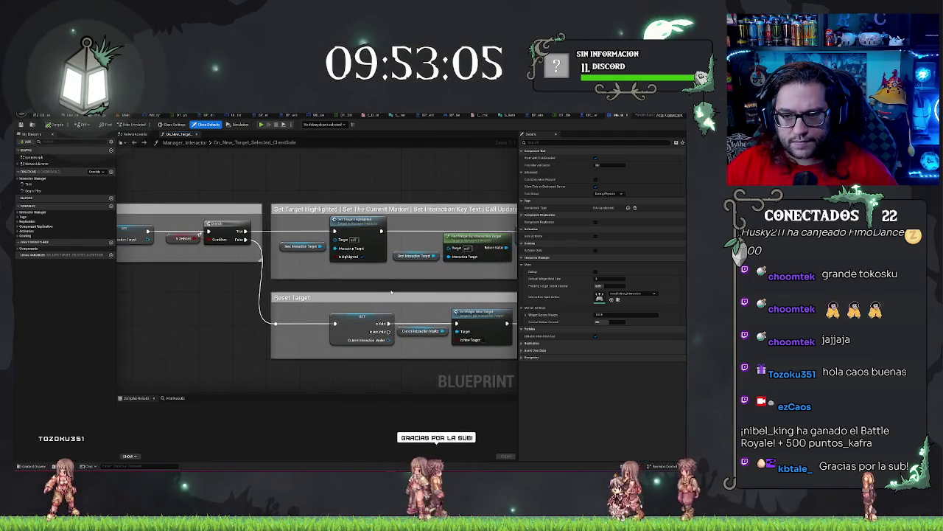
drag(391, 291, 329, 277)
drag(202, 261, 357, 264)
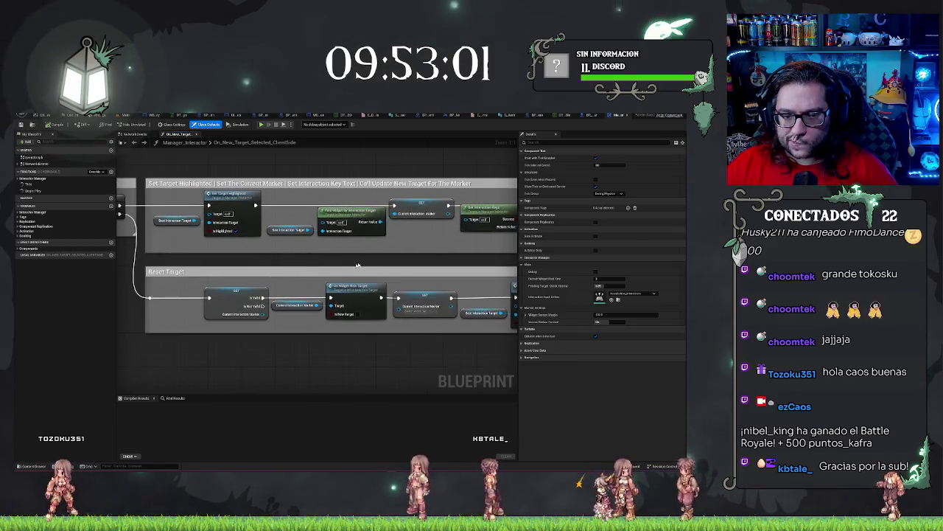
drag(202, 277, 385, 287)
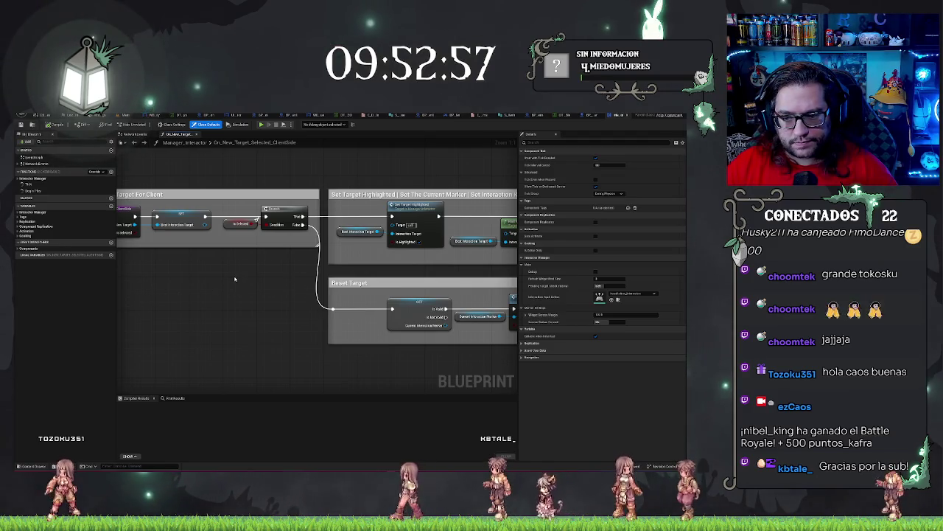
drag(332, 347, 194, 317)
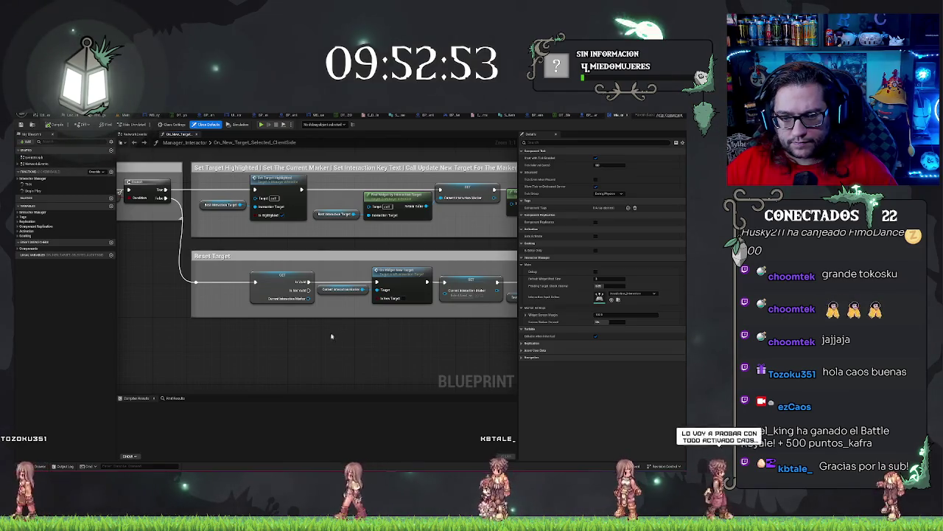
mouse_move(231, 331)
mouse_down()
mouse_move(317, 341)
mouse_move(247, 274)
mouse_move(143, 261)
mouse_move(266, 270)
mouse_move(268, 287)
mouse_move(222, 325)
mouse_move(202, 320)
mouse_move(407, 342)
mouse_up()
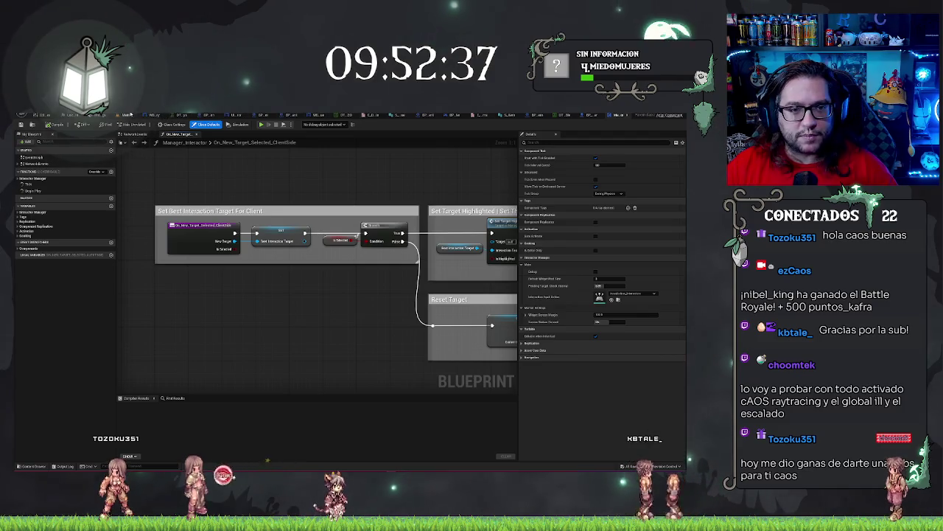
click(127, 115)
click(361, 292)
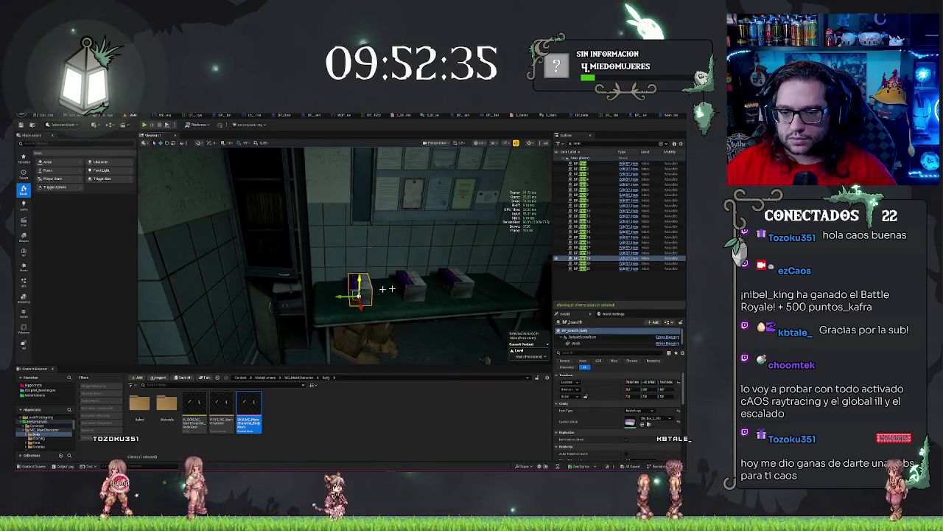
Use the Edit BP_Item link to open the item box's Blueprint Event Graph.
click(628, 259)
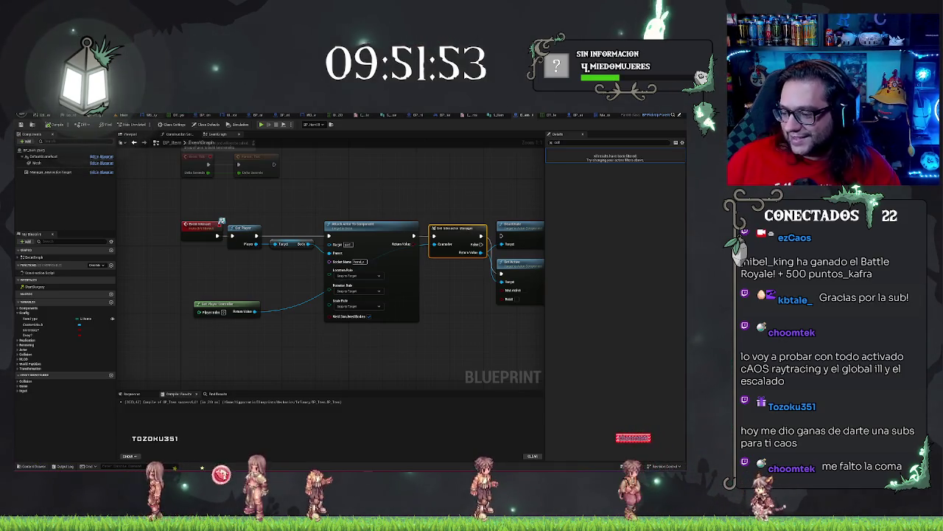
Drag a wire from the manager's return value and browse the replication actions without adding anything.
click(294, 369)
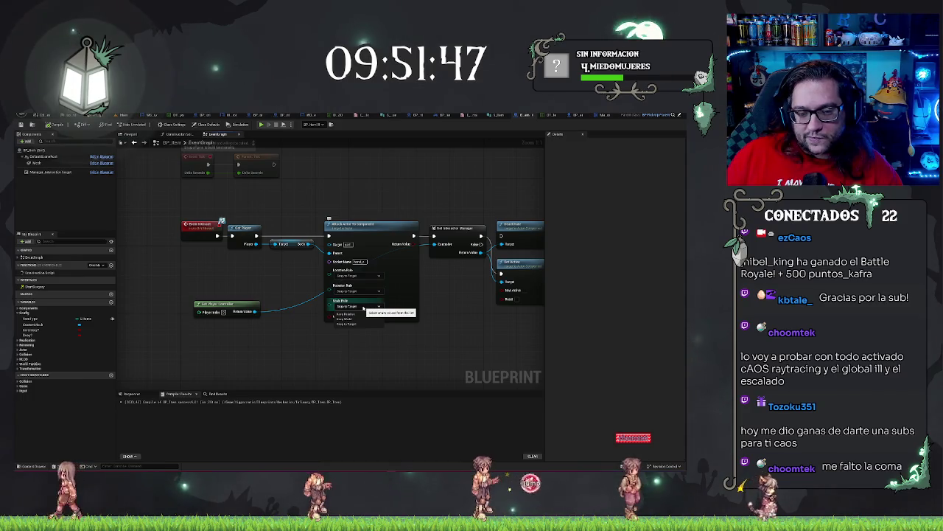
click(288, 376)
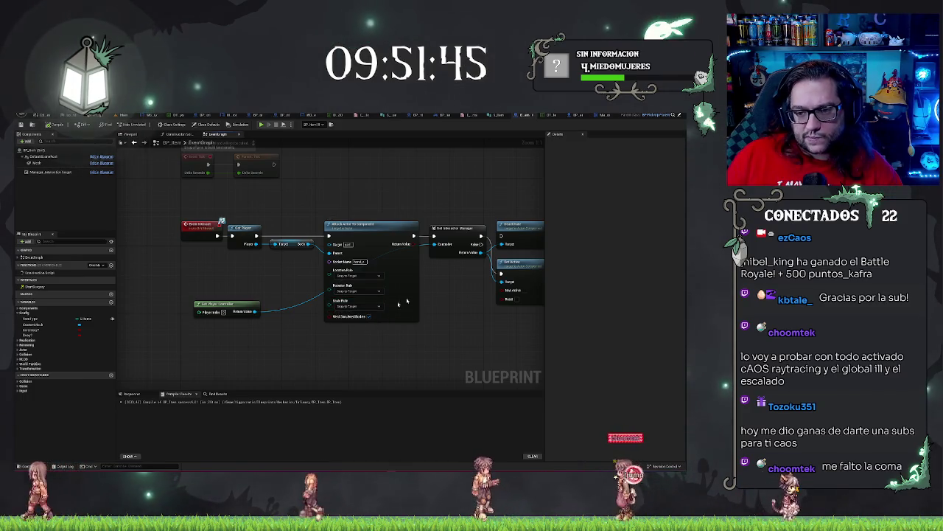
drag(481, 252, 445, 339)
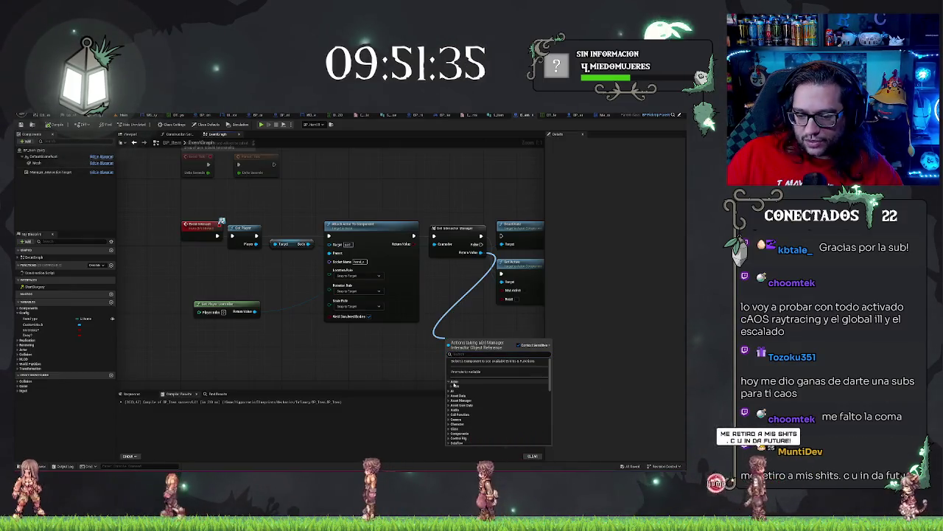
scroll(457, 385, down, 3)
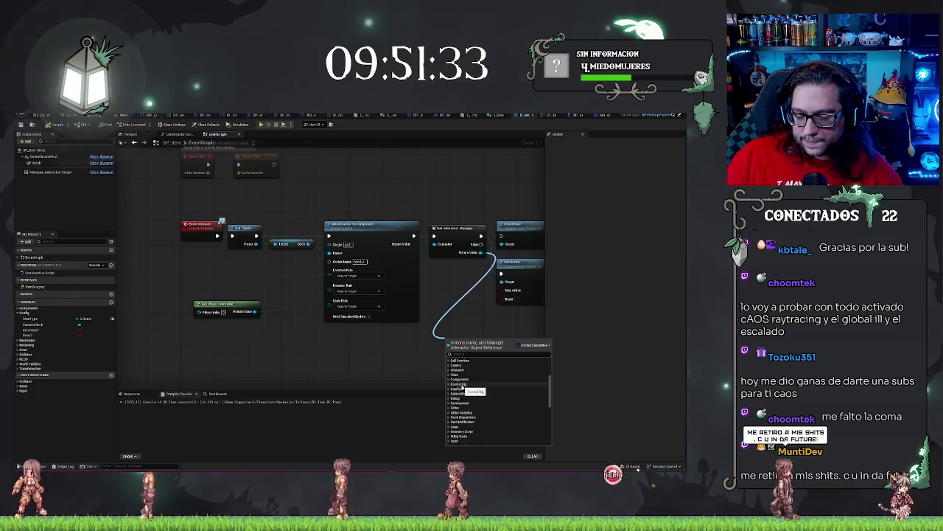
scroll(462, 384, down, 5)
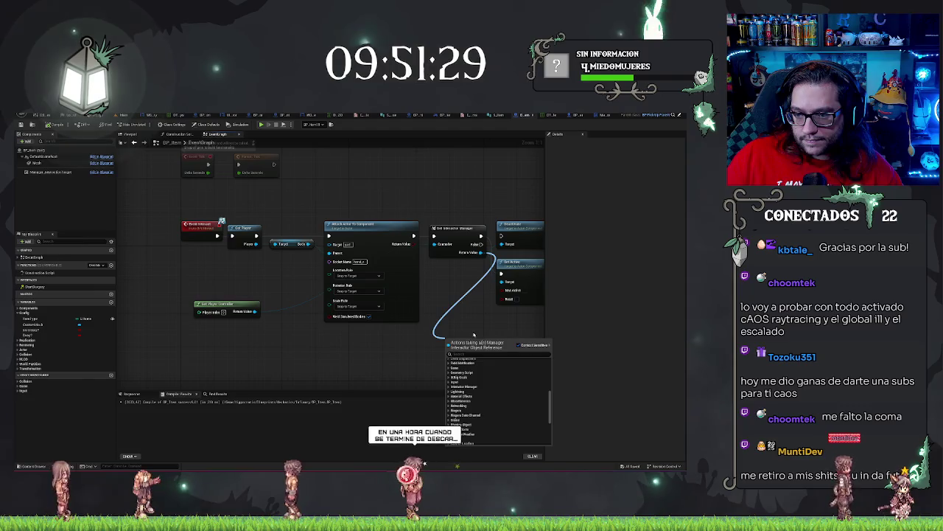
scroll(494, 402, down, 5)
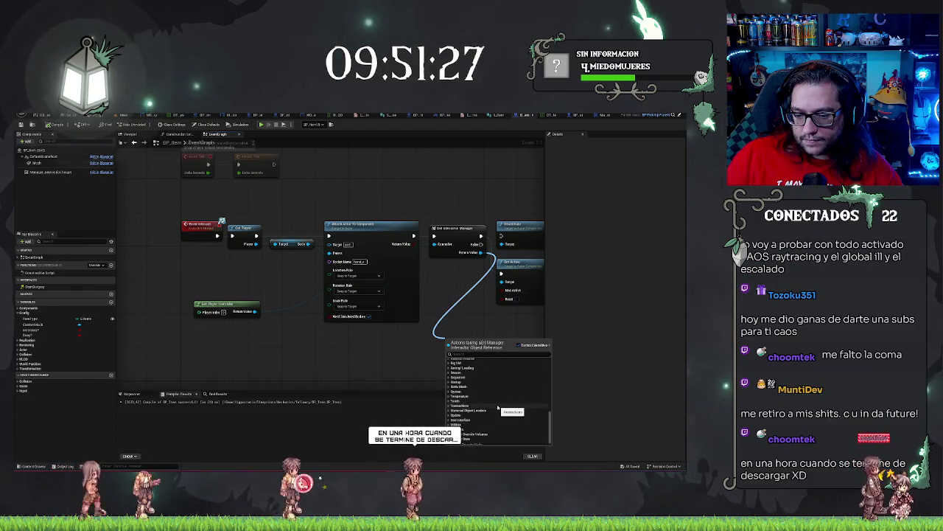
scroll(475, 411, down, 3)
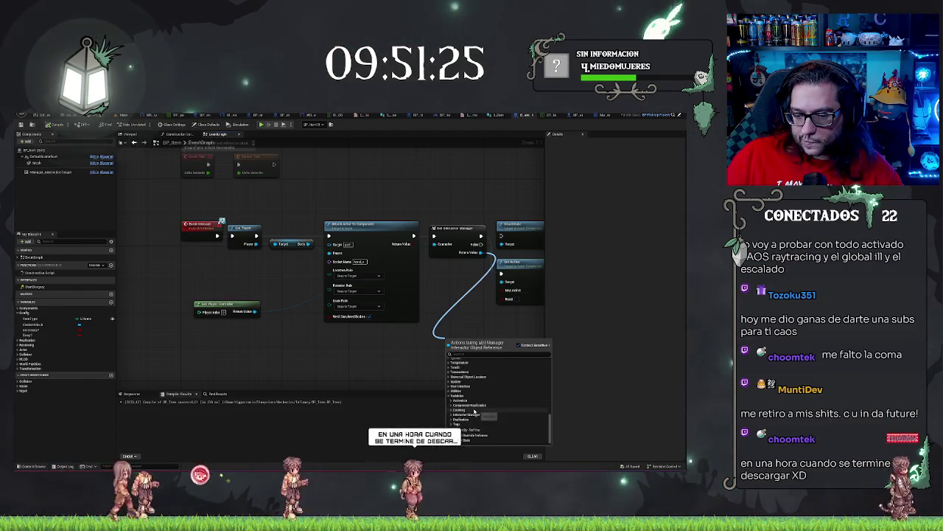
click(460, 401)
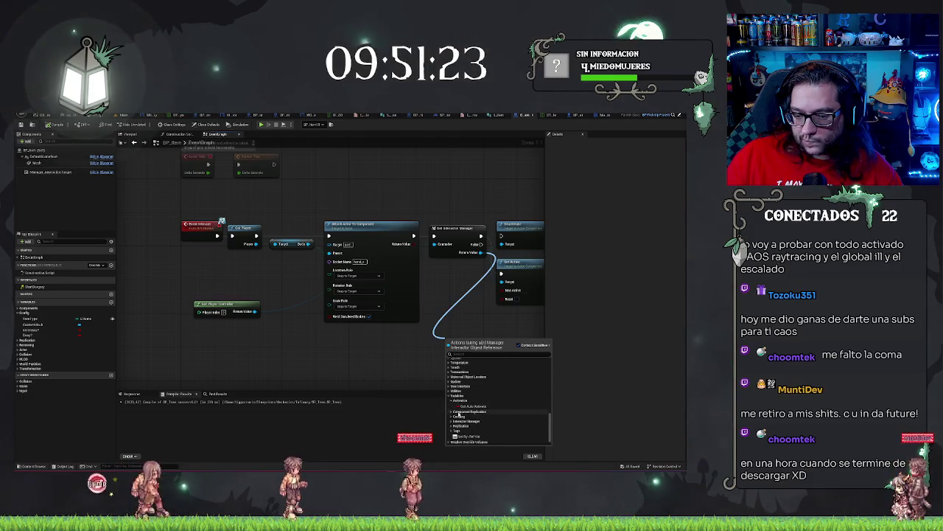
click(451, 411)
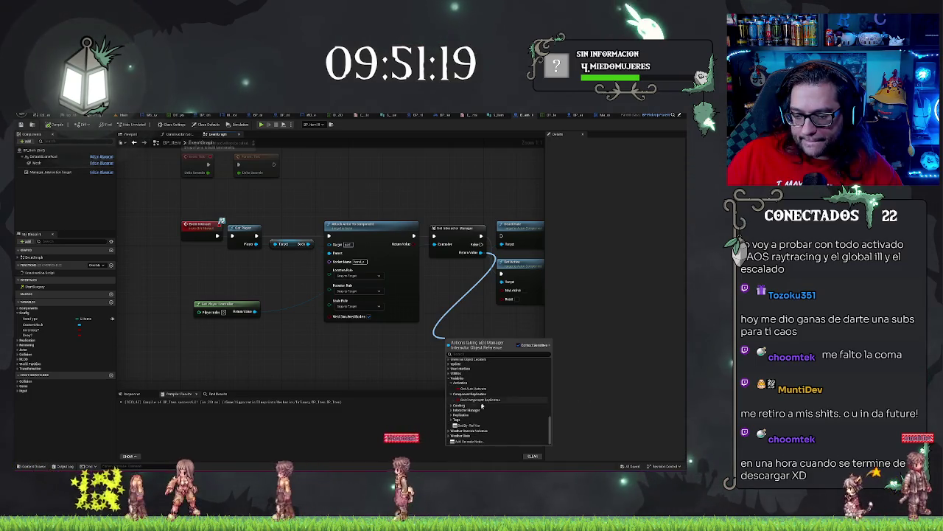
click(451, 415)
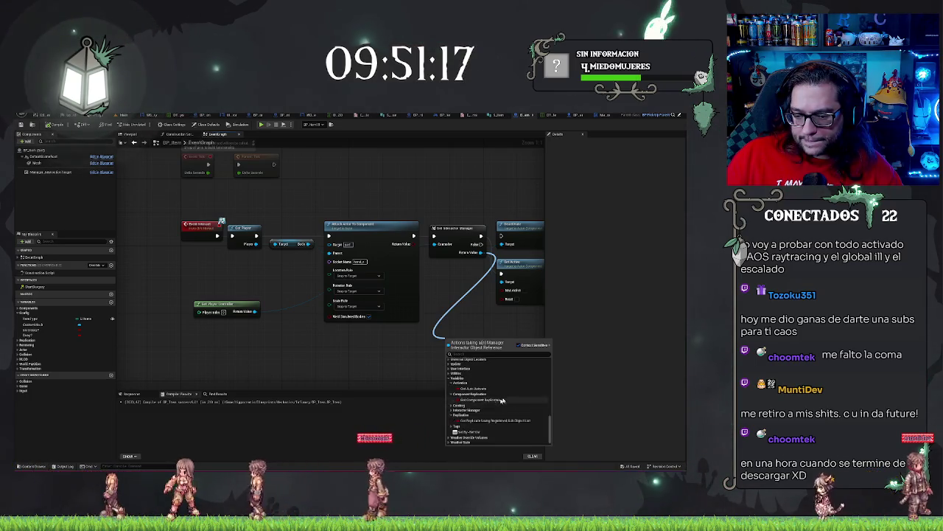
scroll(501, 400, up, 10)
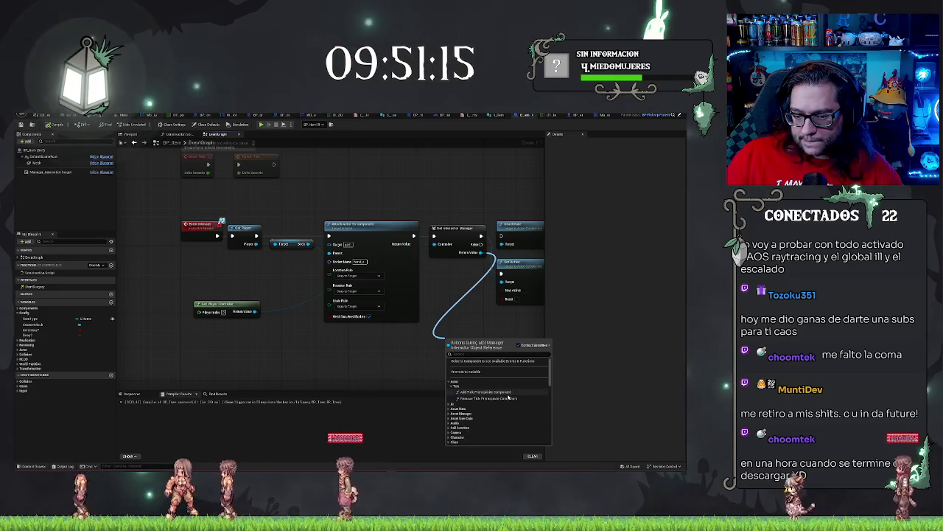
click(479, 255)
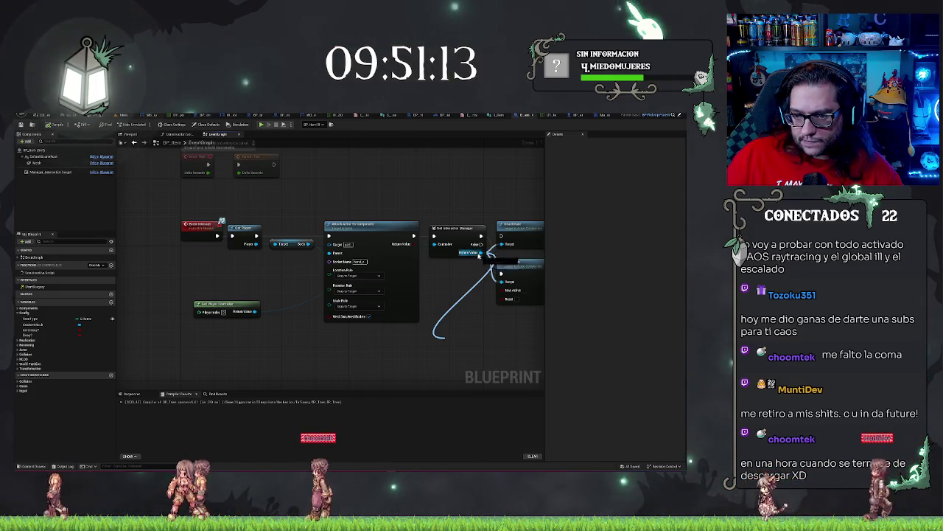
Add a Destroy Component node targeting the interactor manager, wire it into the flow, return to the level.
drag(479, 254, 453, 302)
text(destroy)
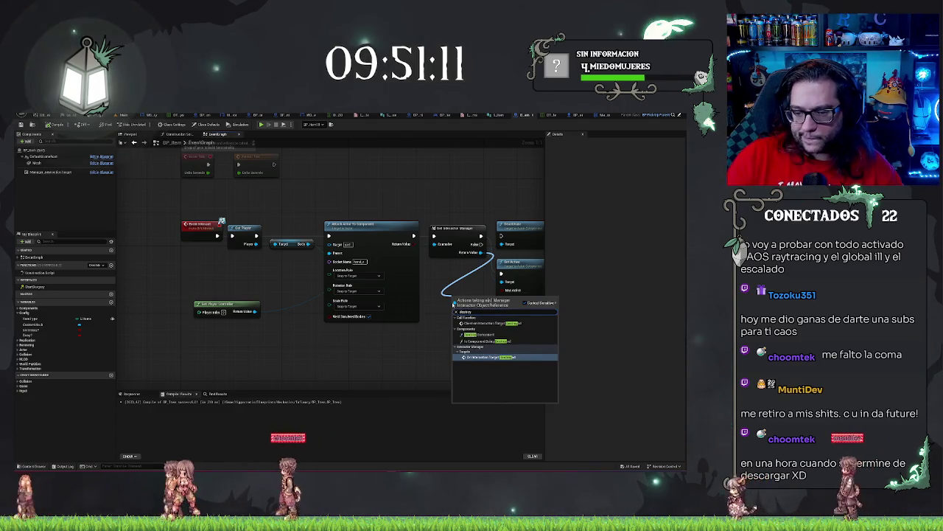
click(479, 334)
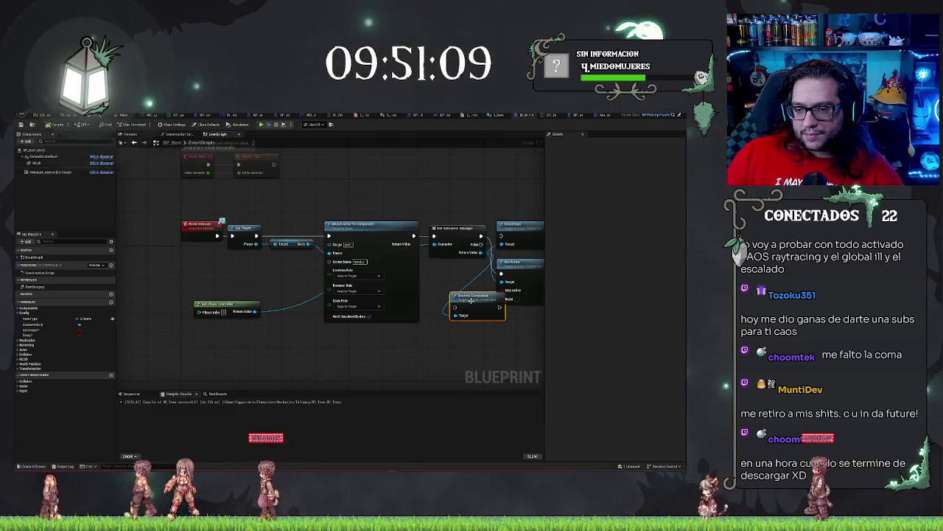
drag(471, 301, 483, 327)
mouse_move(480, 253)
mouse_down()
mouse_move(467, 340)
mouse_move(467, 333)
mouse_up()
drag(435, 244, 255, 311)
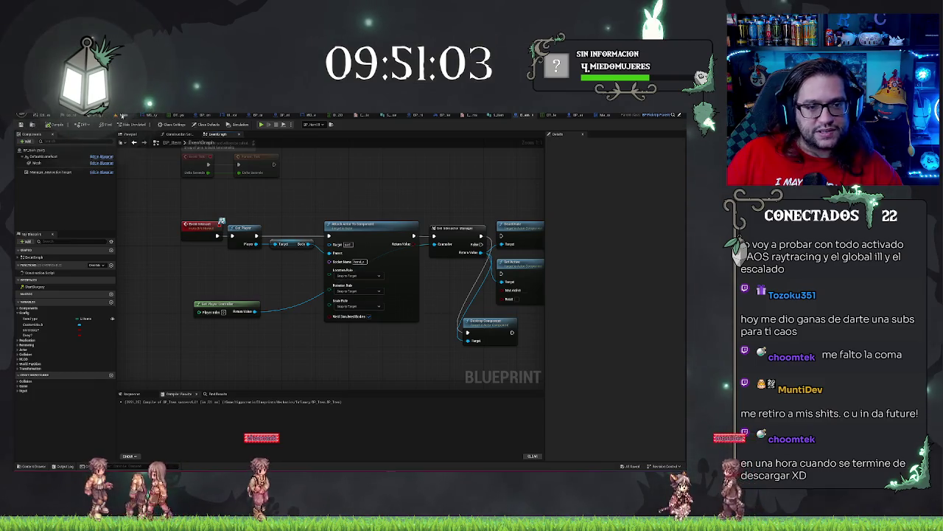
click(122, 116)
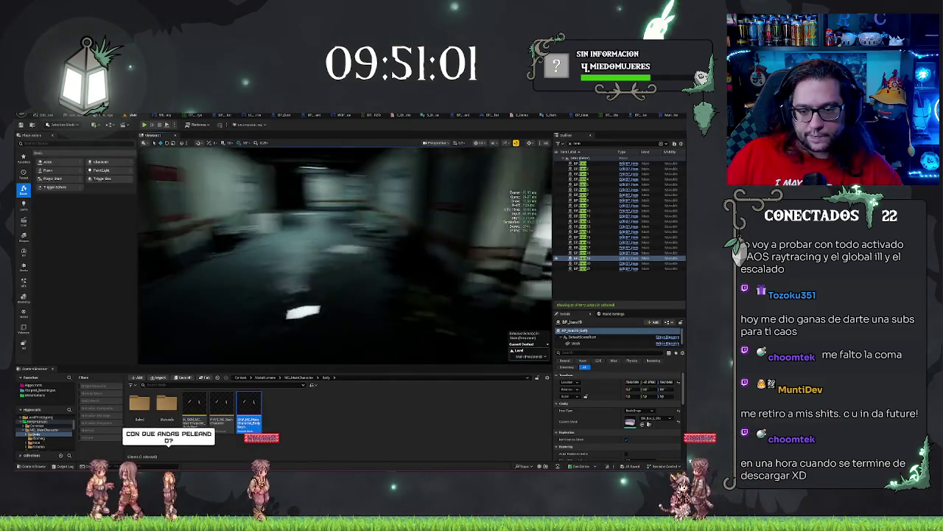
Play-test the level twice in the editor, switching to wireframe view during the second run.
right_click(337, 338)
key(Escape)
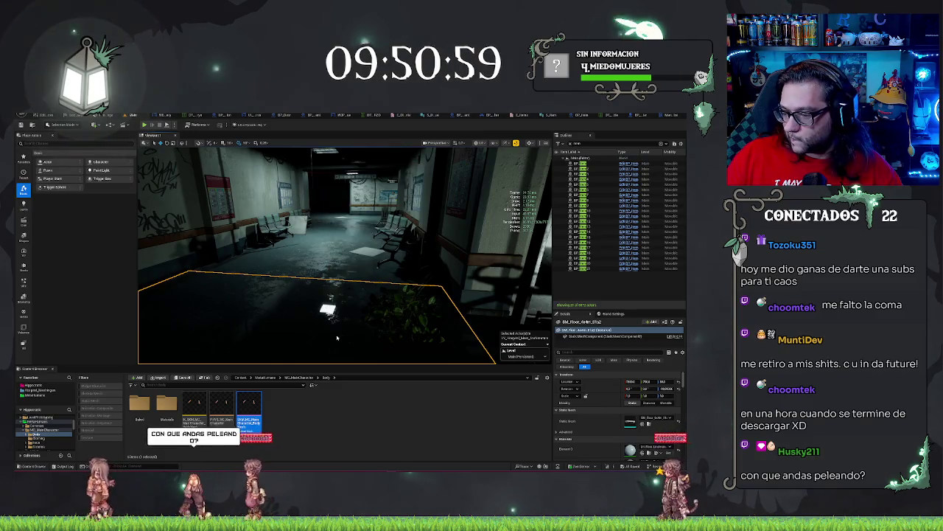
key(alt+p)
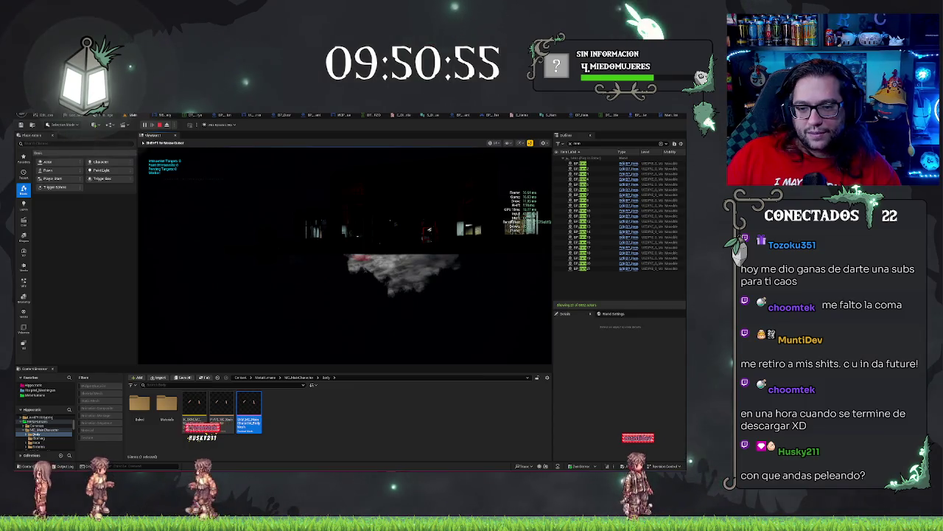
key(Escape)
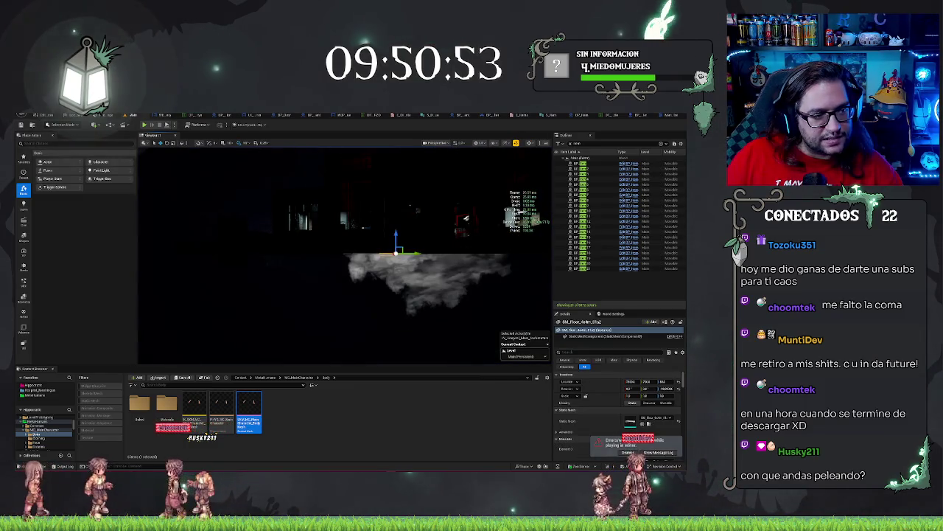
key(alt+p)
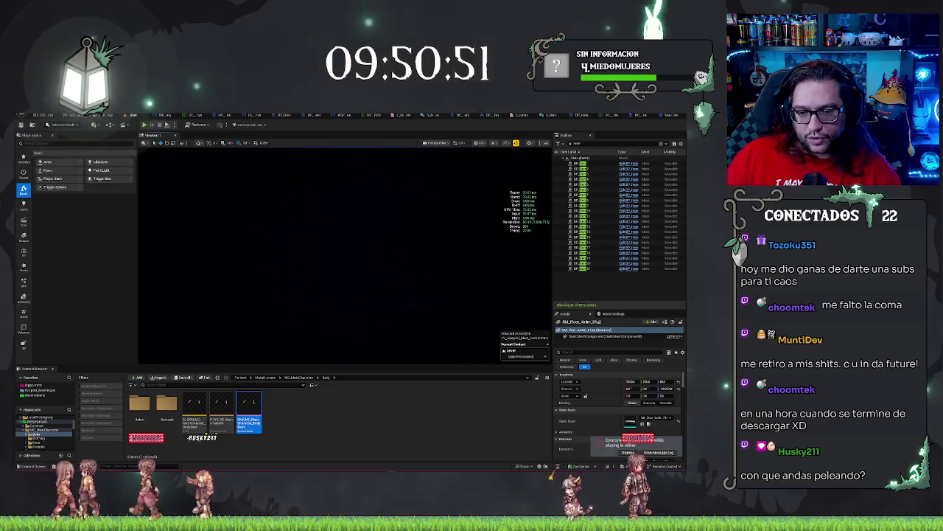
key(F1)
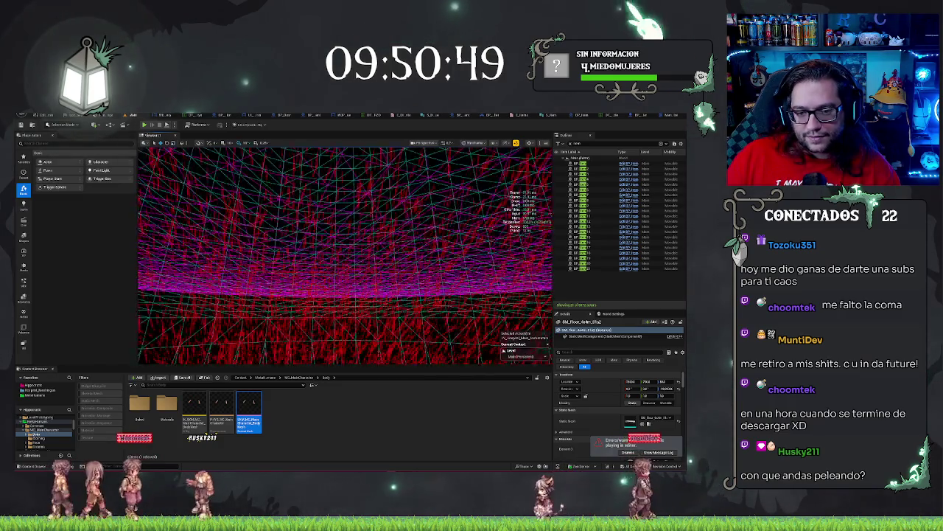
key(Escape)
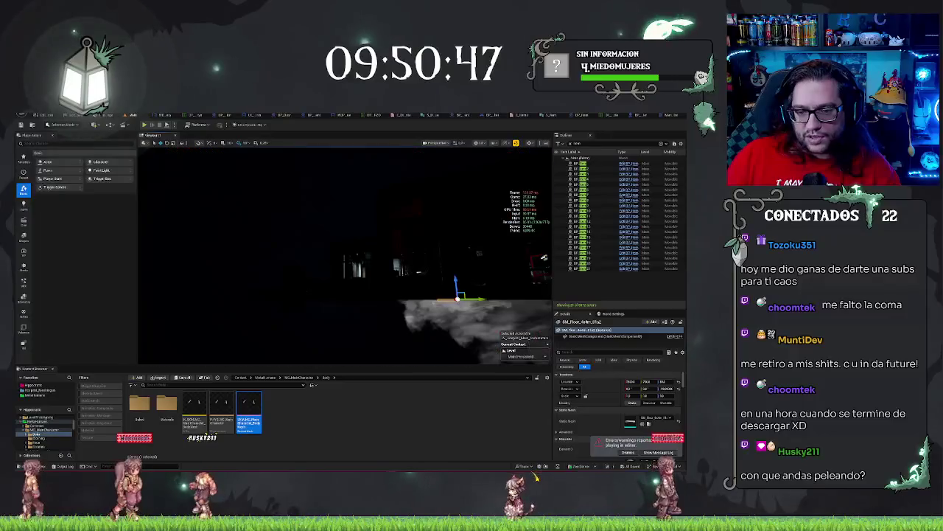
Fly the camera down the red corridor and run another play session to test item pickups.
key(f)
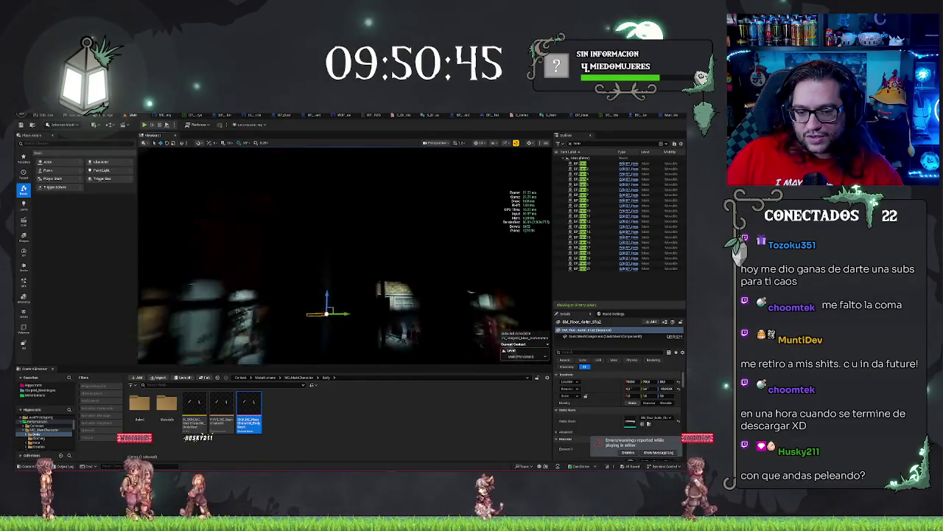
key(f)
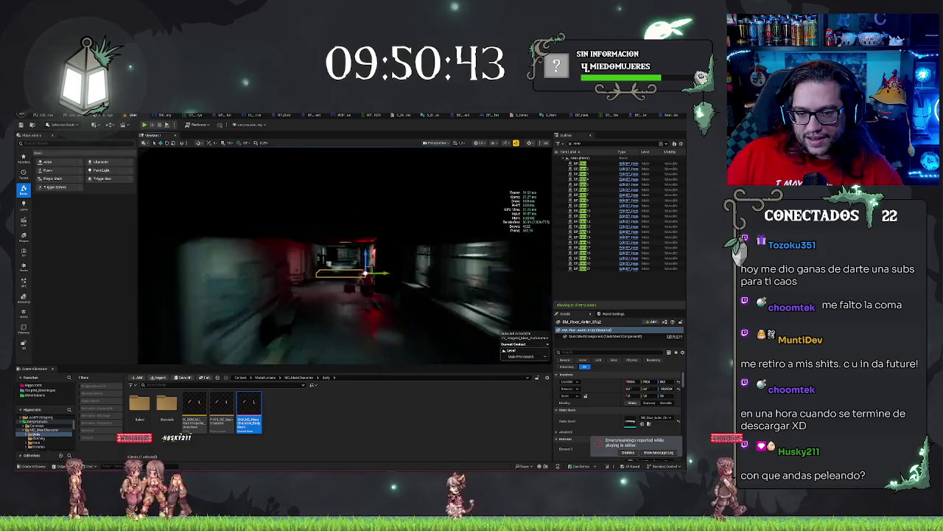
right_click(368, 148)
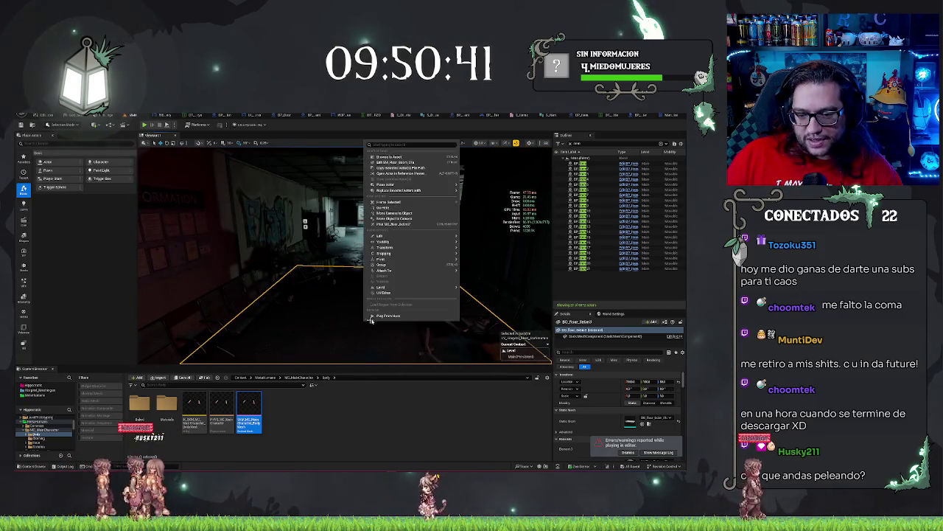
click(375, 320)
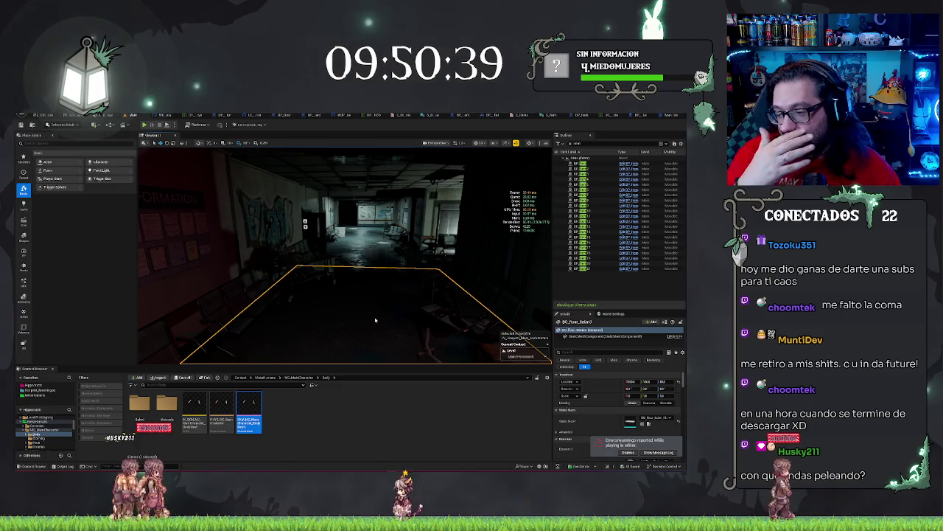
key(alt+p)
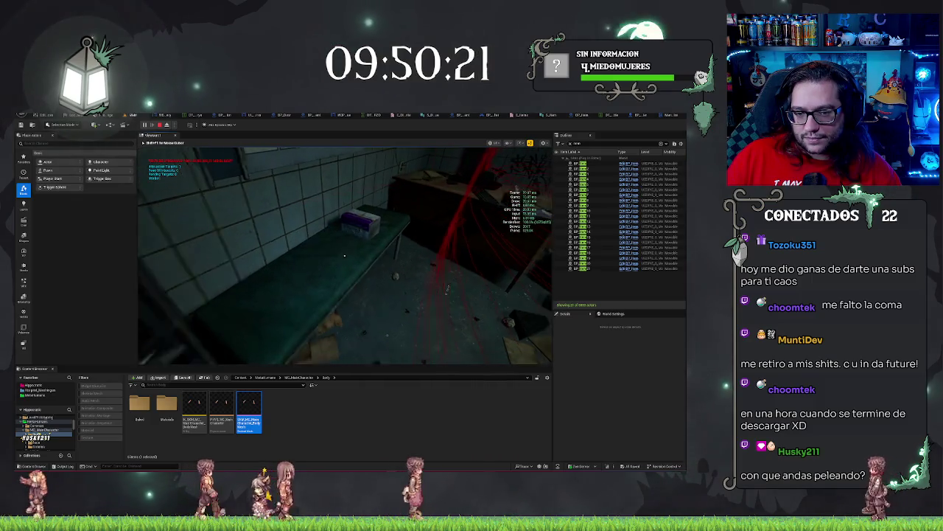
key(Escape)
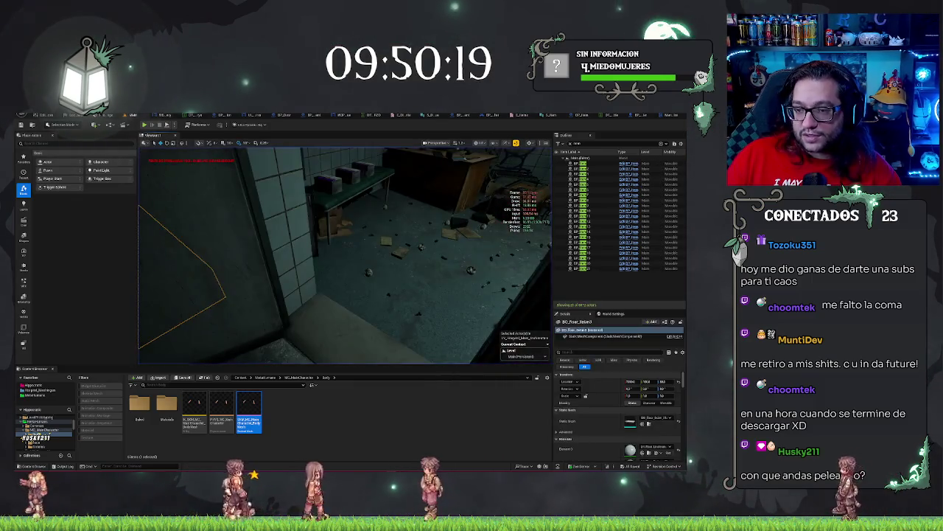
Select the BP_Item19 box on the bench, clear the Outliner search, and open BP_HorrorCharacter.
key(f)
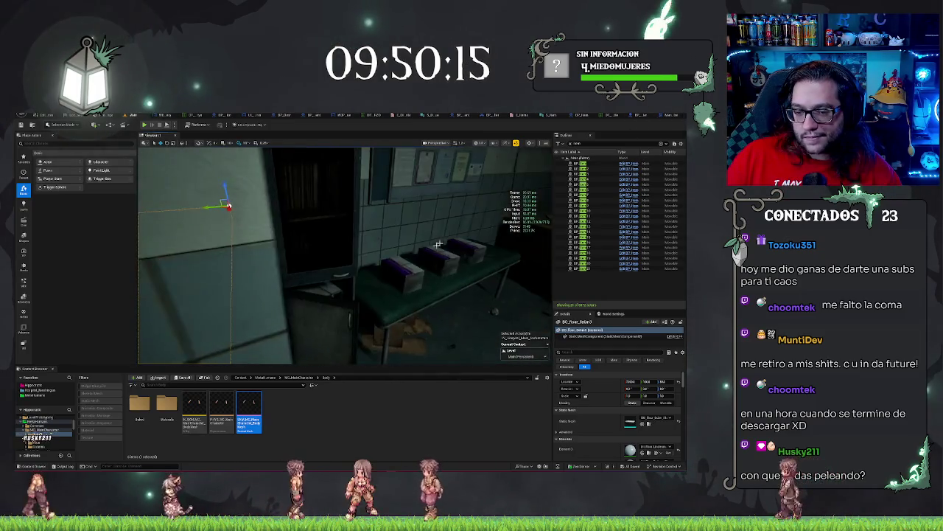
click(402, 276)
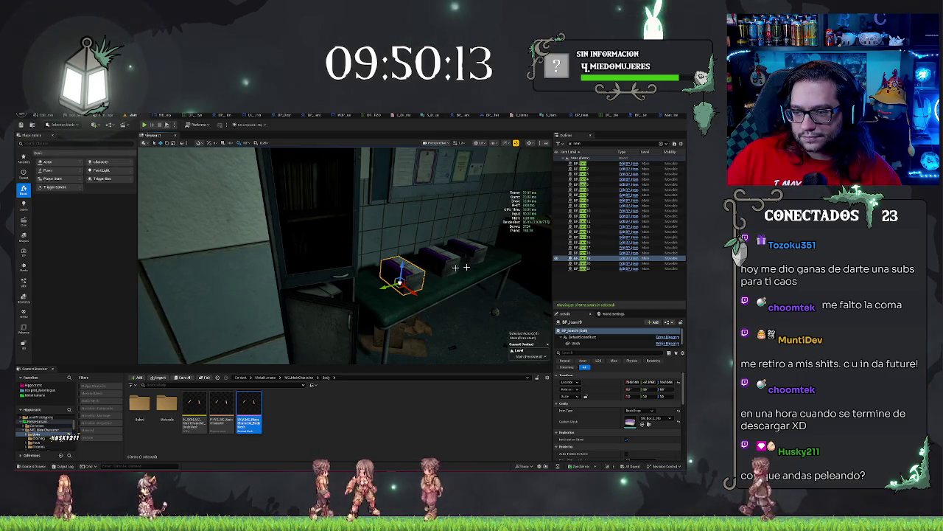
key(BackSpace)
key(BackSpace)
key(BackSpace)
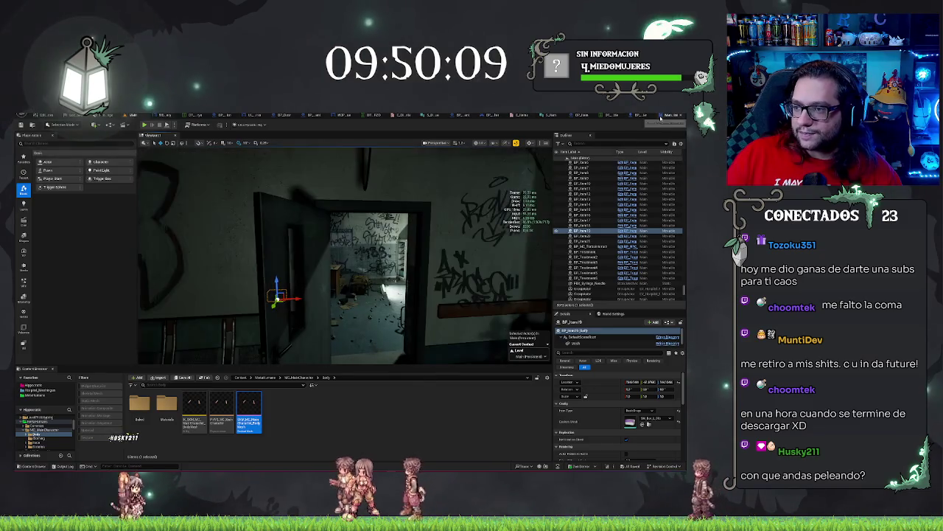
click(661, 116)
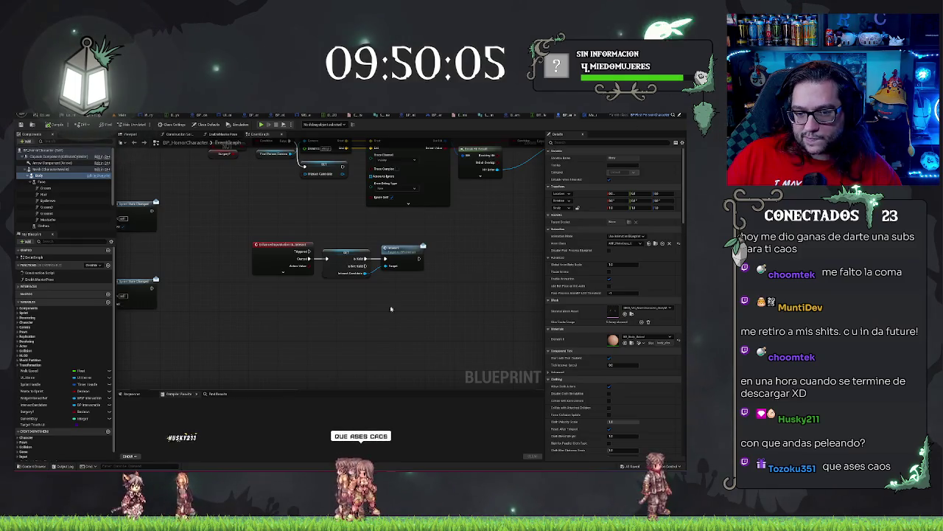
drag(378, 306, 425, 346)
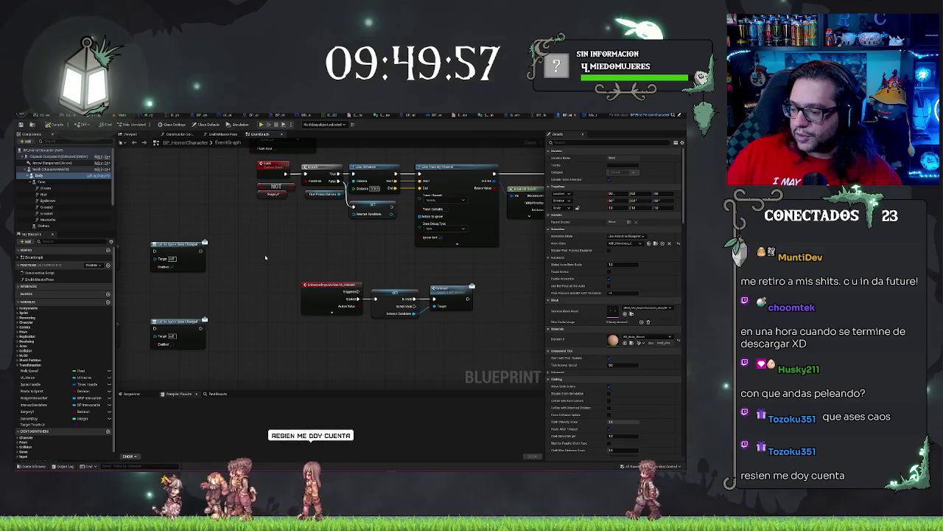
drag(404, 204, 332, 219)
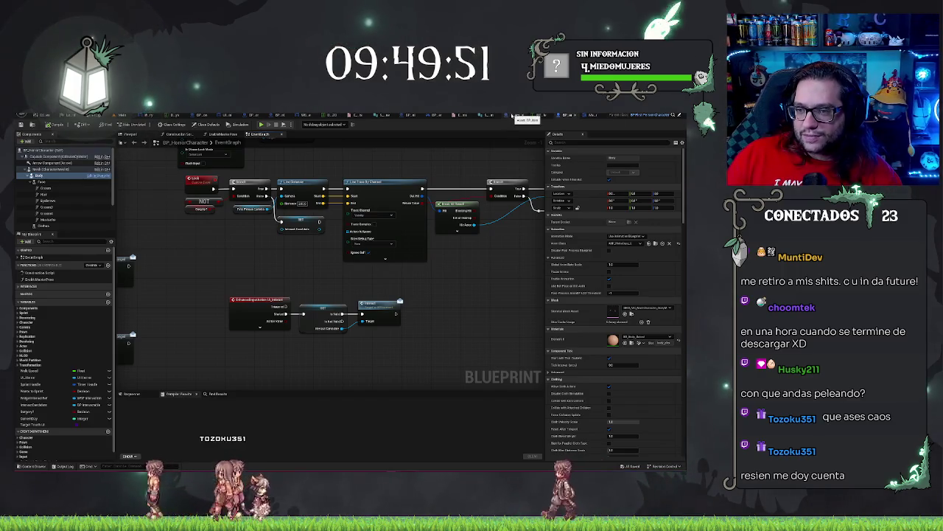
In BP_Item, delete the Deactivate, Set Active and Destroy Component nodes from the interact chain.
click(515, 116)
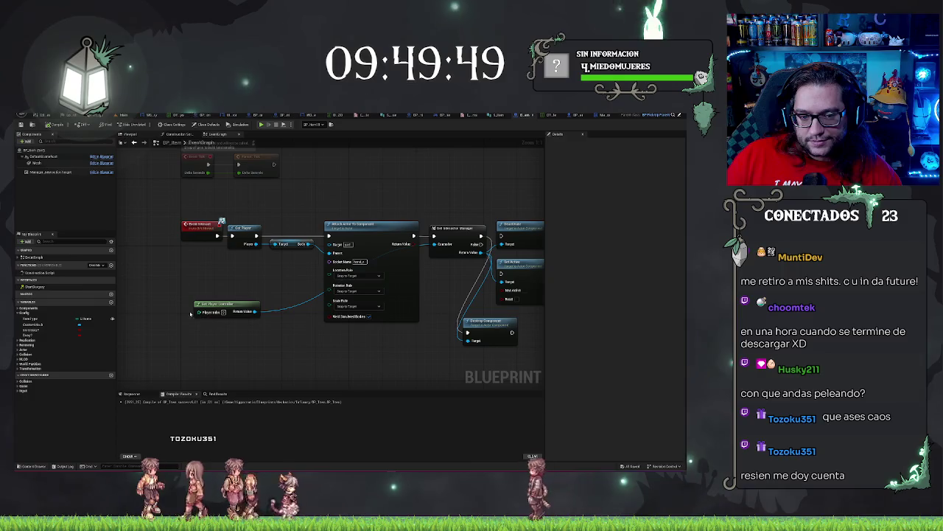
mouse_move(219, 303)
mouse_down()
mouse_move(273, 274)
mouse_move(390, 325)
mouse_move(375, 286)
mouse_move(375, 342)
mouse_up()
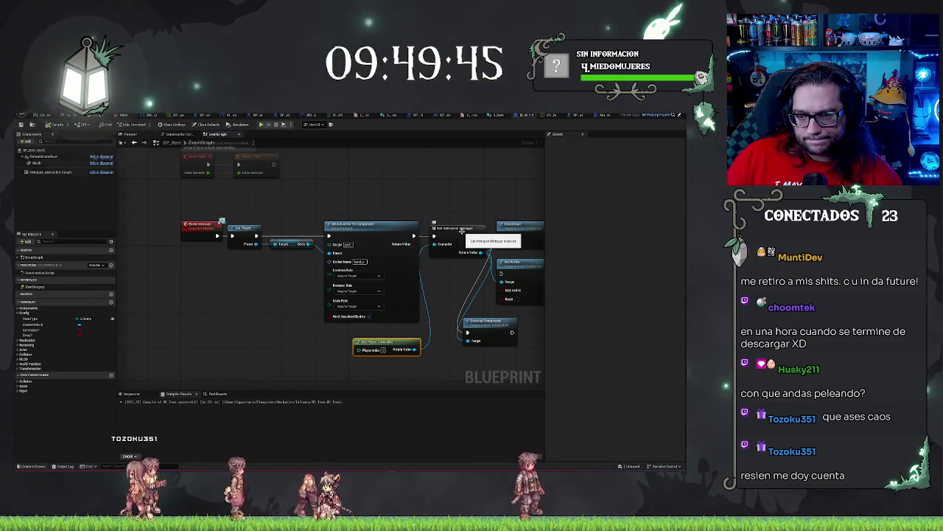
drag(455, 319, 382, 289)
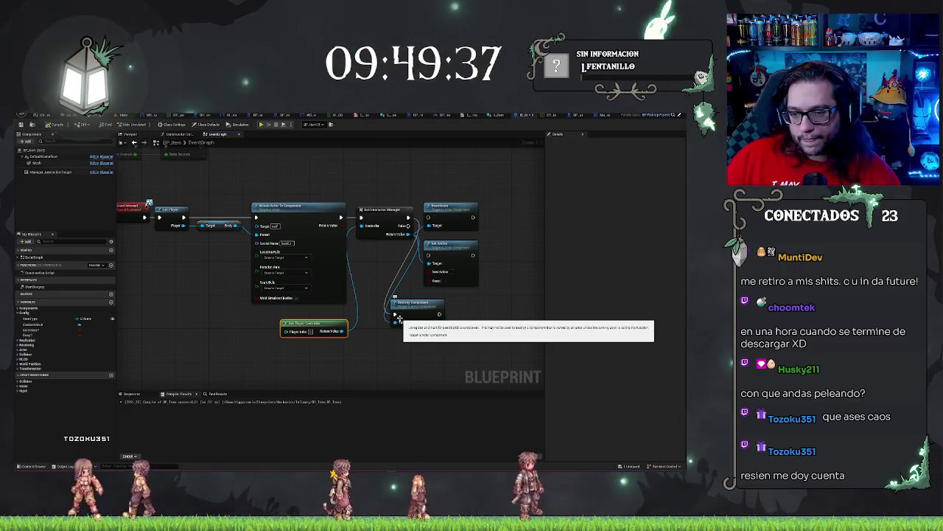
drag(442, 191, 446, 272)
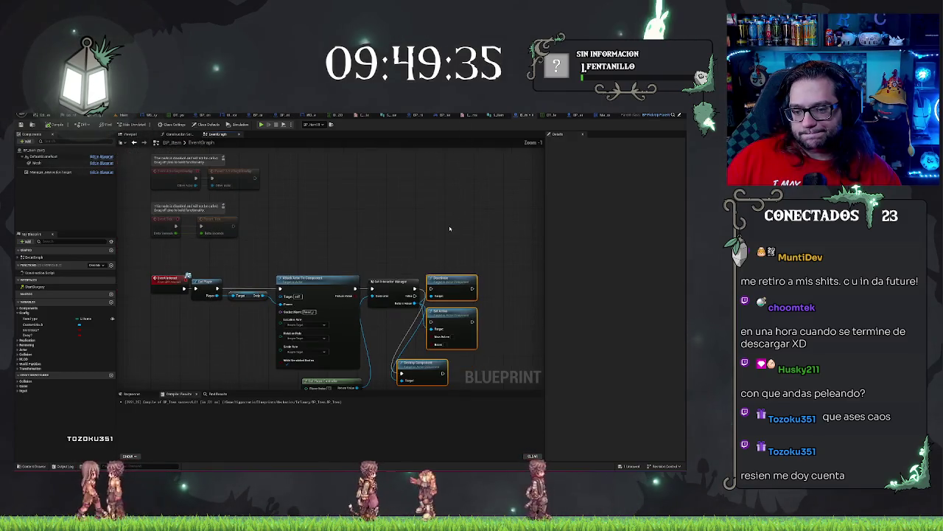
scroll(461, 207, down, 1)
key(Delete)
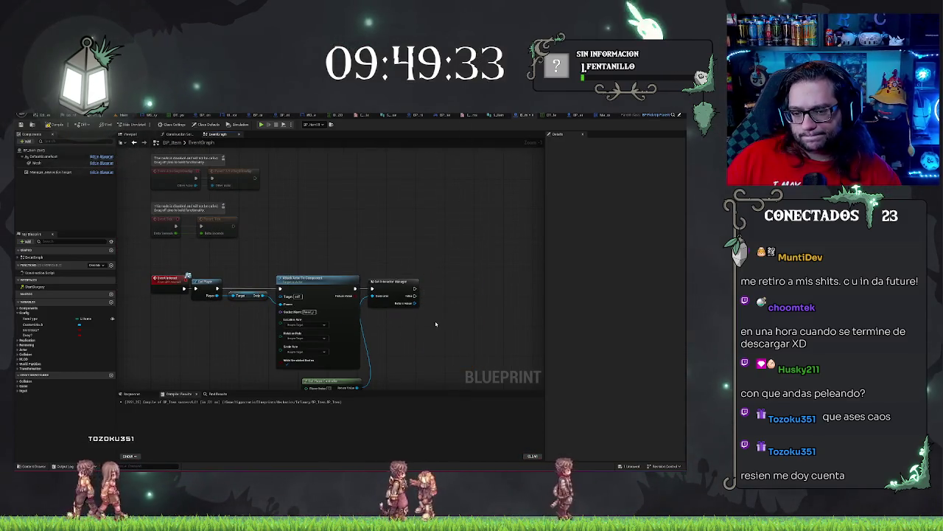
Browse actions from Get Interactor Manager, then review the BP_HorrorPlayerController and BP_HorrorCharacter graphs.
drag(416, 303, 446, 300)
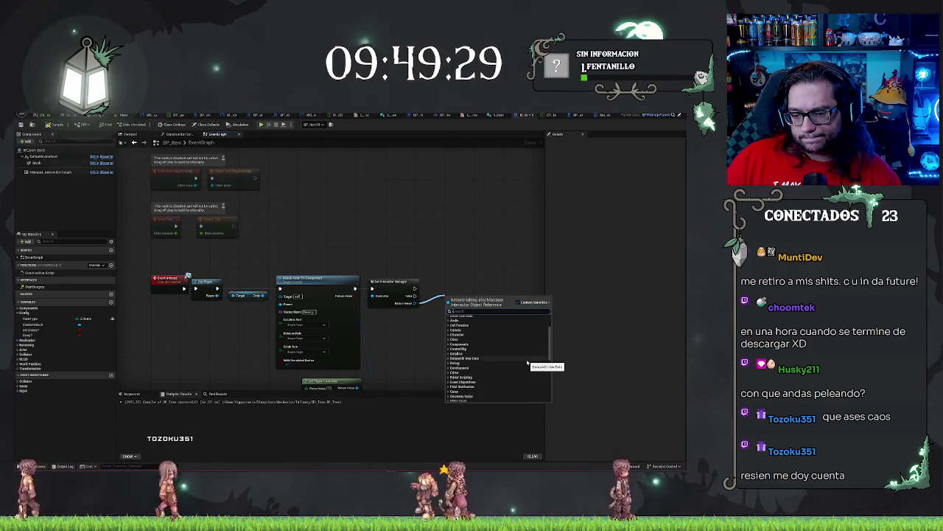
scroll(528, 362, down, 1)
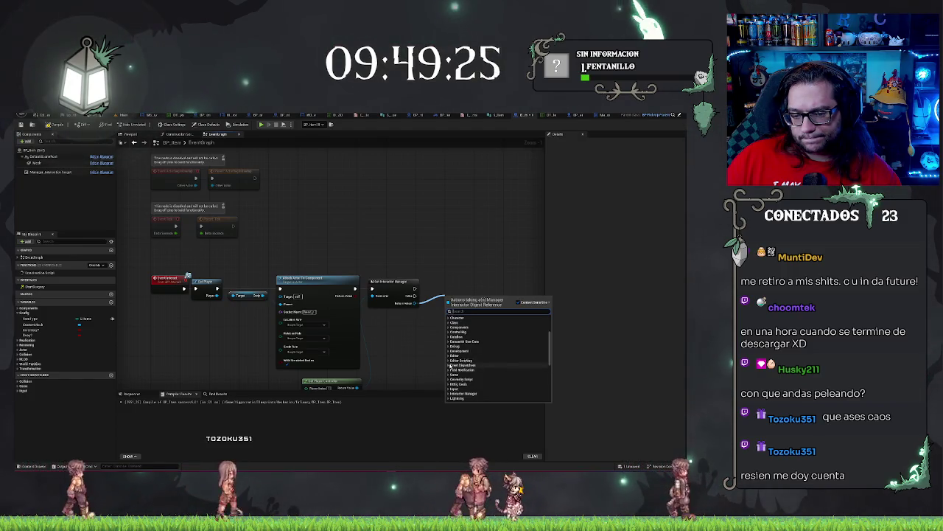
click(451, 365)
key(Escape)
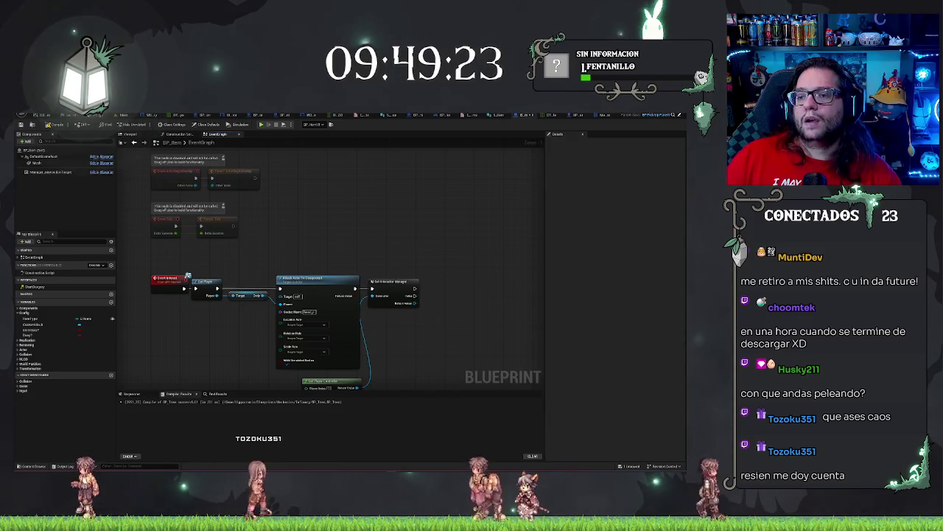
click(477, 116)
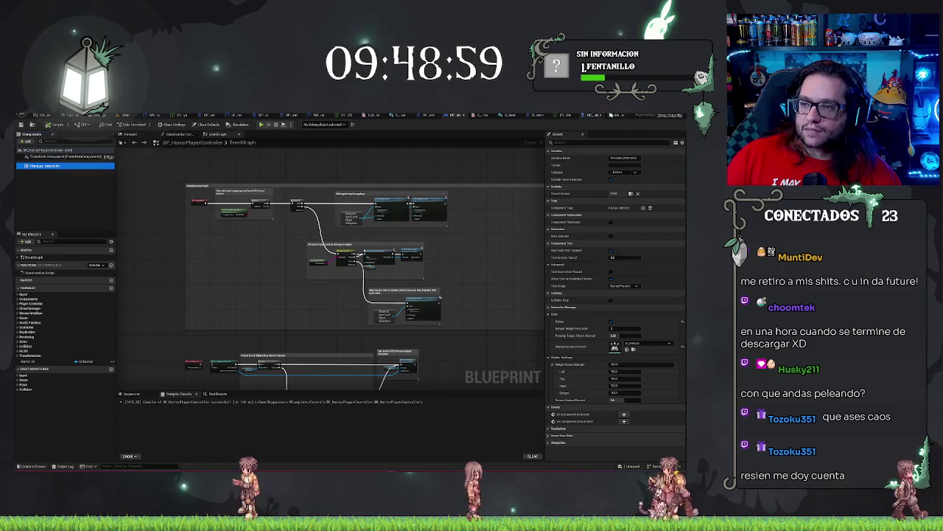
click(618, 116)
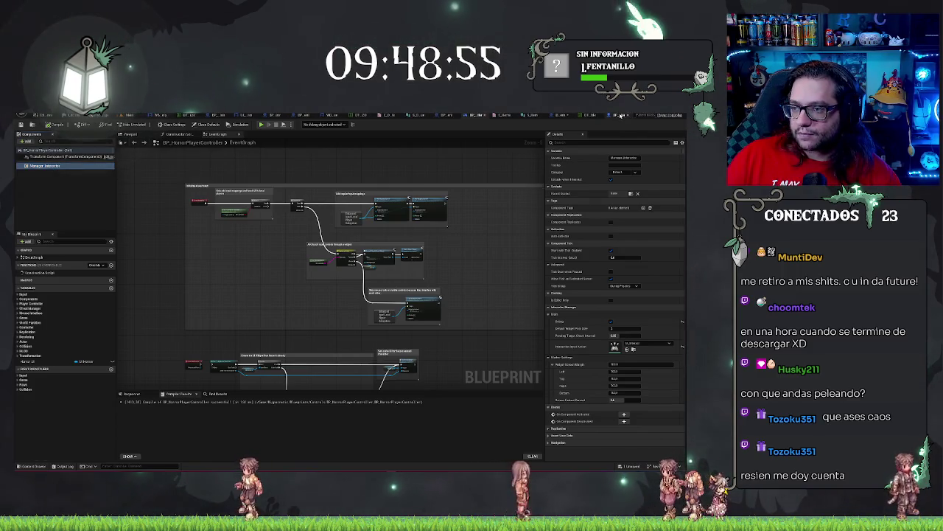
click(622, 116)
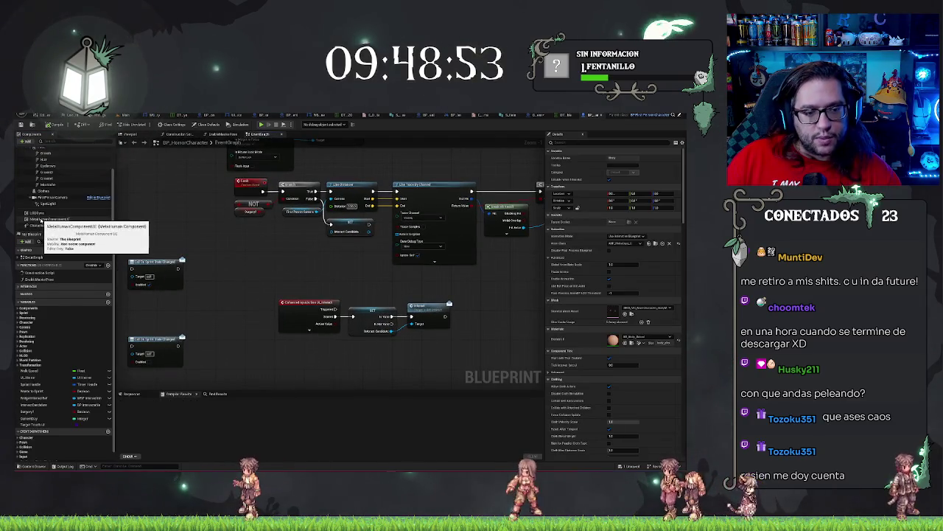
Add a new Boolean variable to BP_HorrorCharacter and type the name 'Isracting'.
click(108, 302)
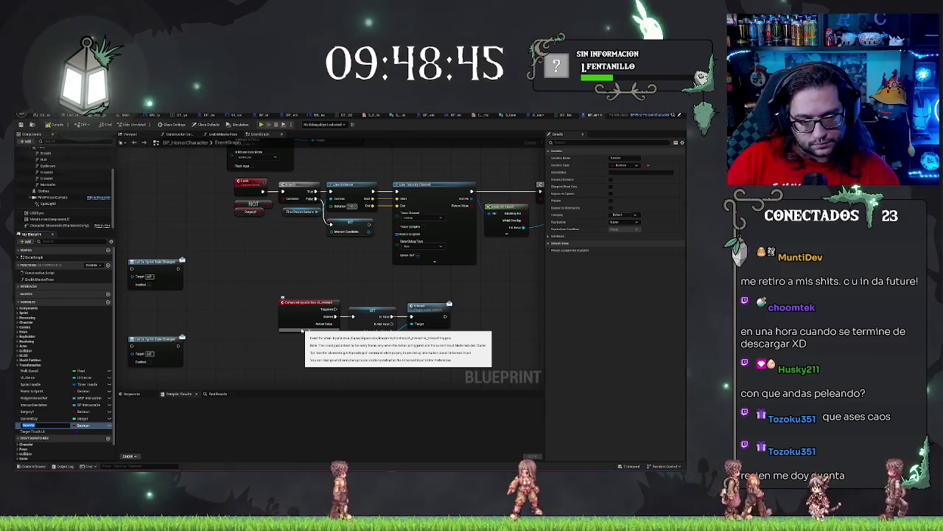
text(Is)
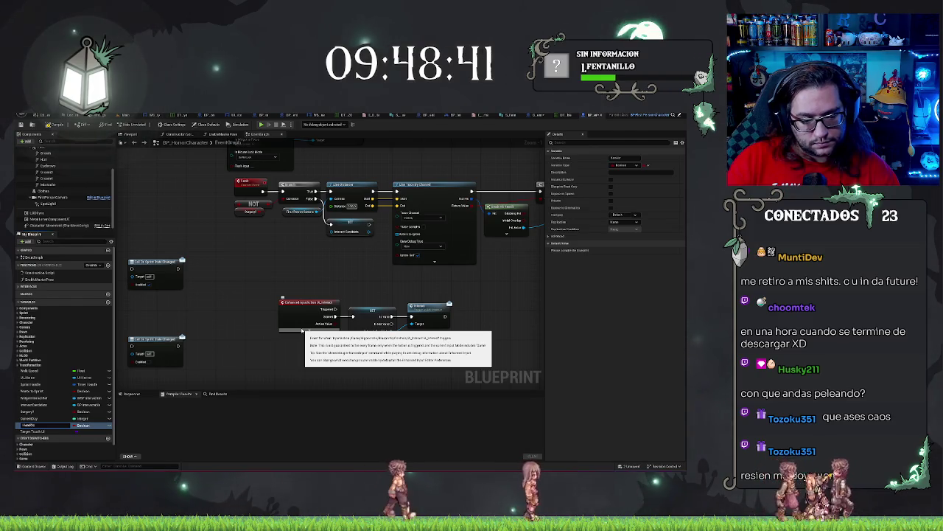
text(racting)
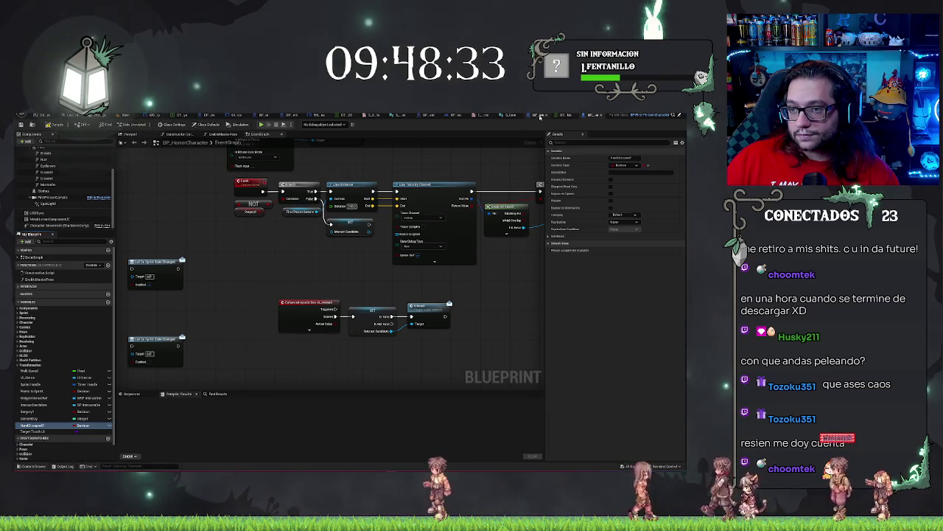
In BP_Item, delete the Set Interactor Manager and cast nodes following Attach Actor To Component.
click(547, 115)
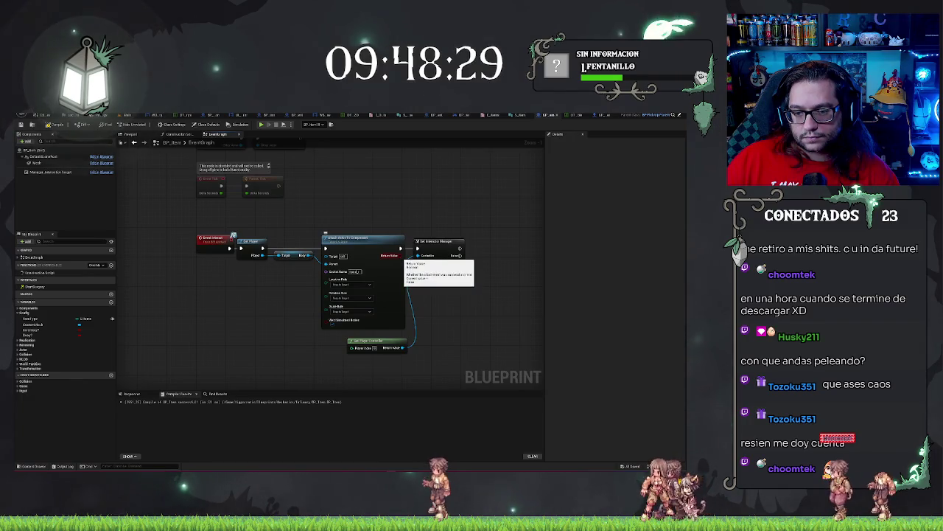
click(434, 243)
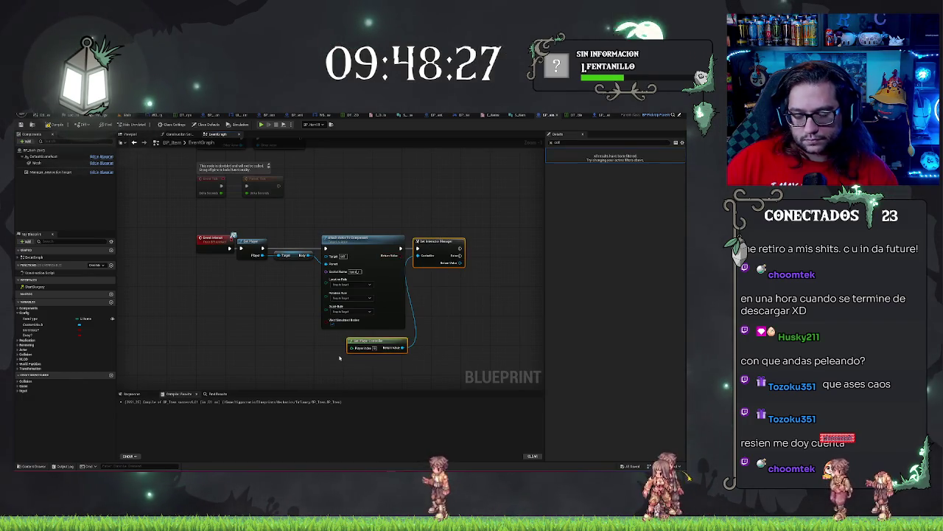
key(Delete)
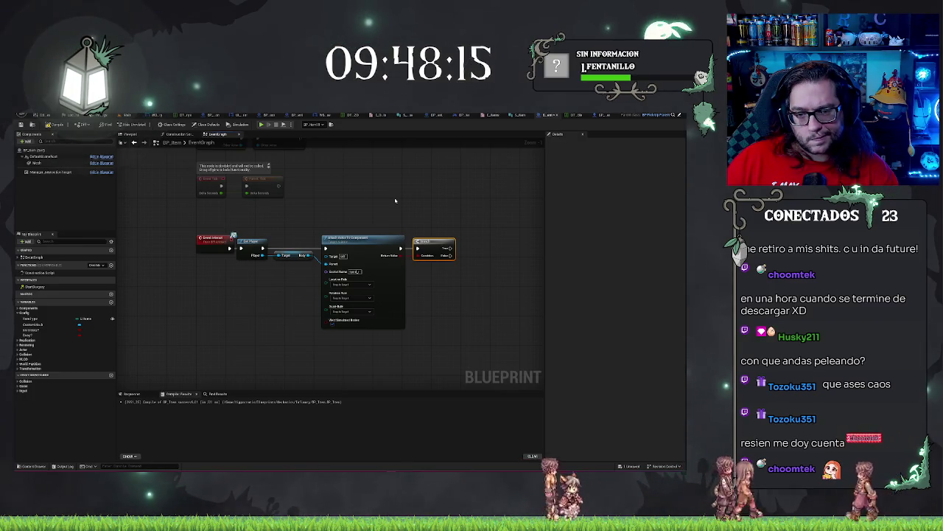
mouse_move(396, 201)
mouse_down()
mouse_move(413, 218)
mouse_move(413, 210)
mouse_up()
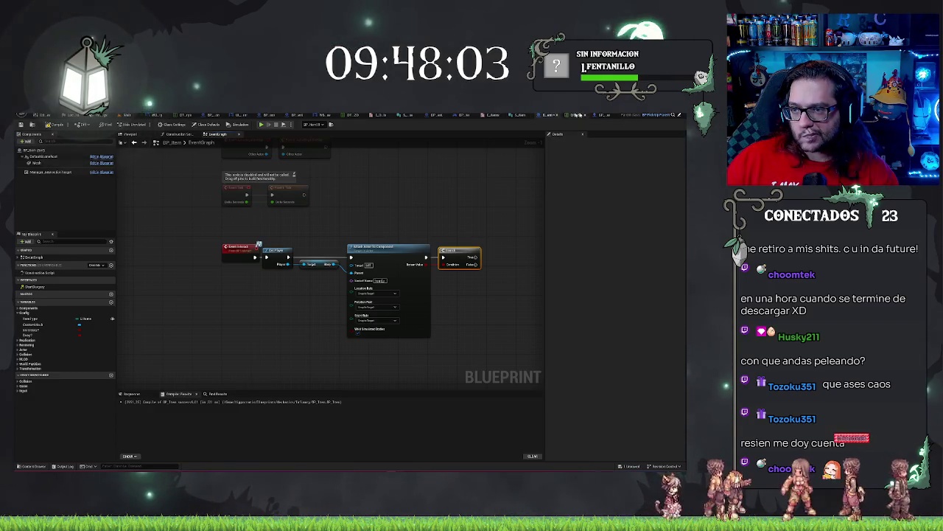
Select BP_Item's interaction target component and expand its Interaction Target settings down to Finish Method.
click(50, 172)
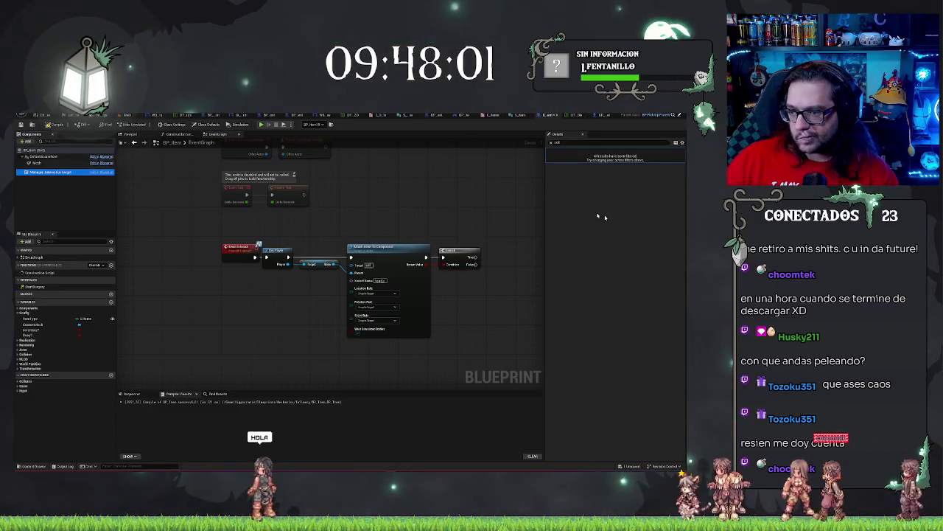
key(BackSpace)
key(BackSpace)
key(BackSpace)
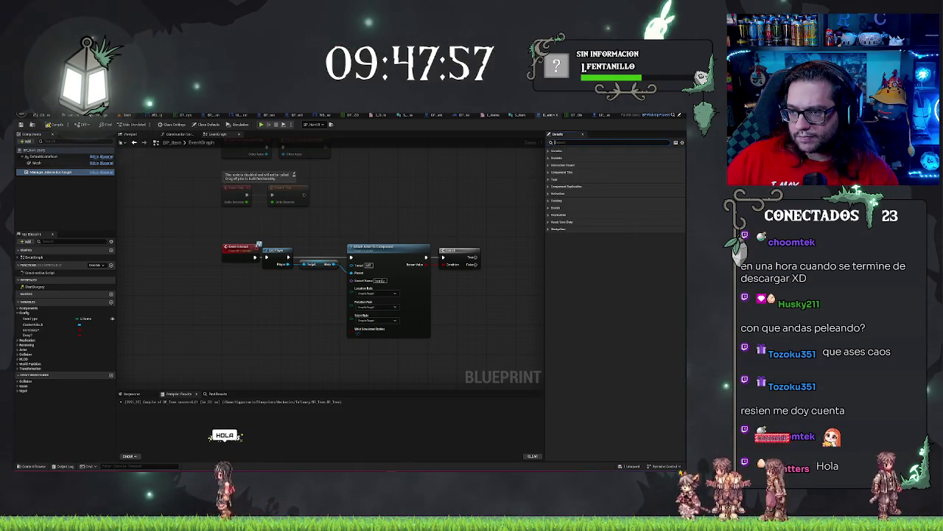
click(550, 171)
click(550, 165)
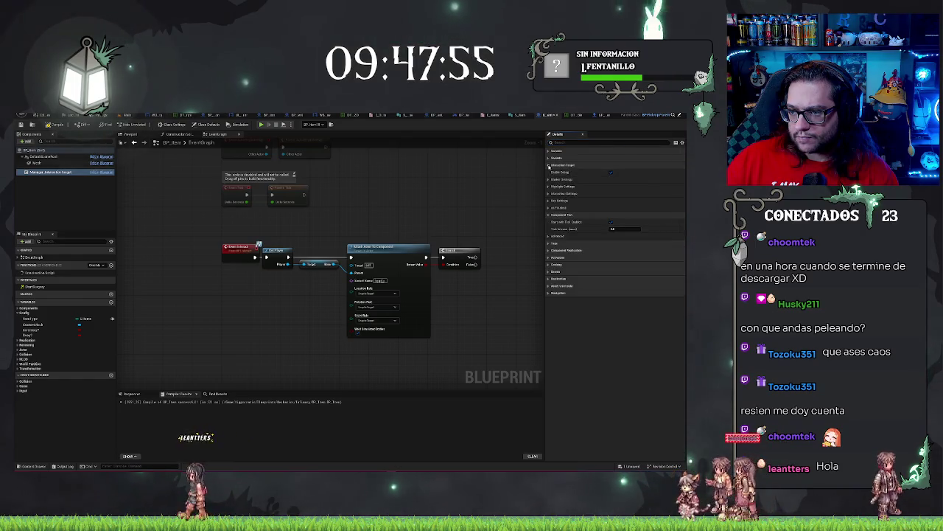
click(47, 171)
shift+click(550, 165)
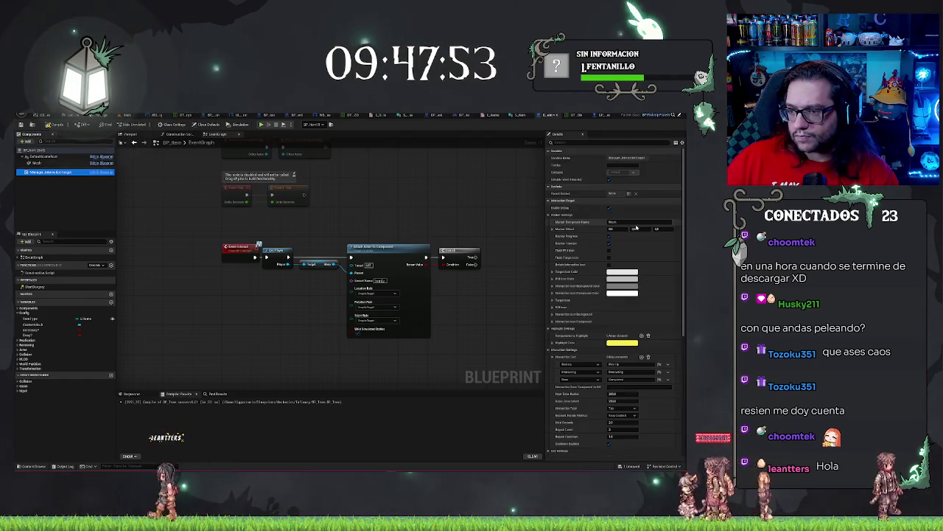
scroll(612, 295, down, 3)
scroll(632, 229, down, 1)
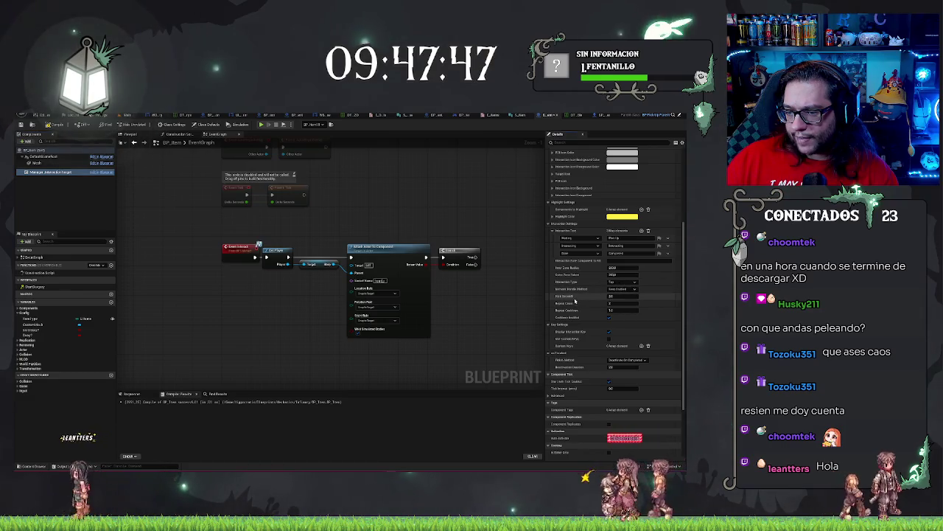
scroll(589, 316, down, 3)
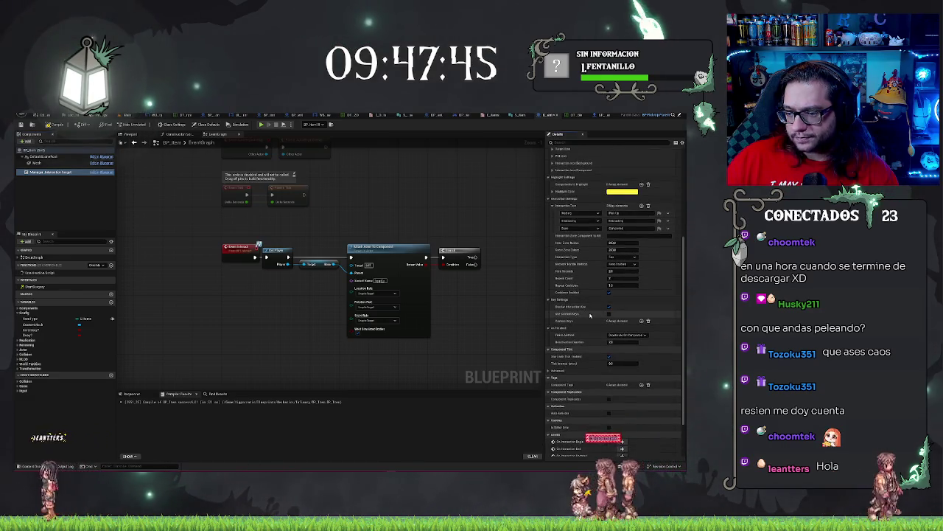
click(647, 317)
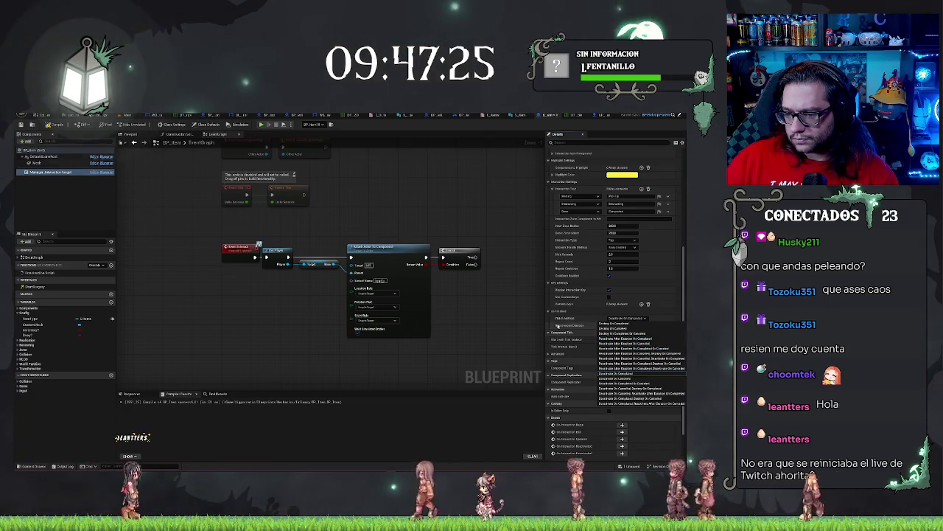
click(611, 322)
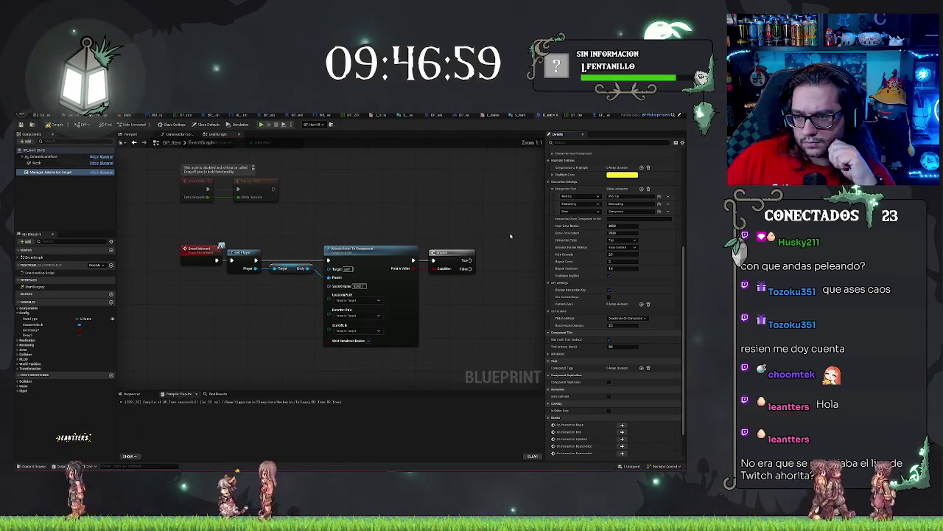
Inspect an interaction state entry and scroll through the interaction target's settings.
click(575, 197)
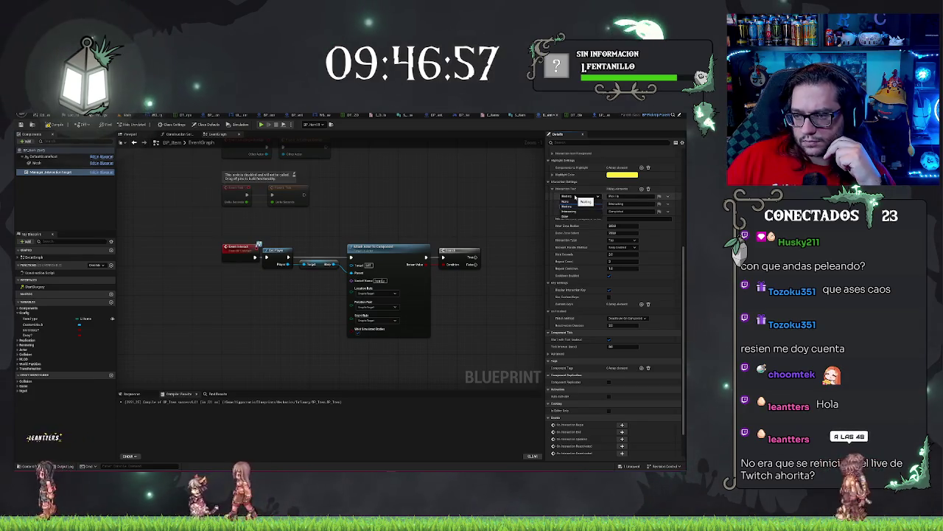
click(575, 197)
scroll(590, 236, up, 2)
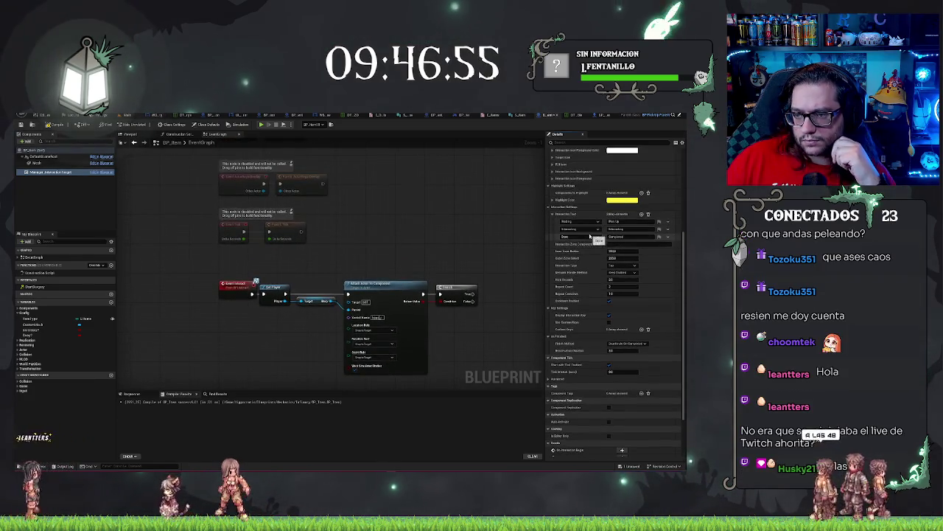
scroll(556, 247, up, 3)
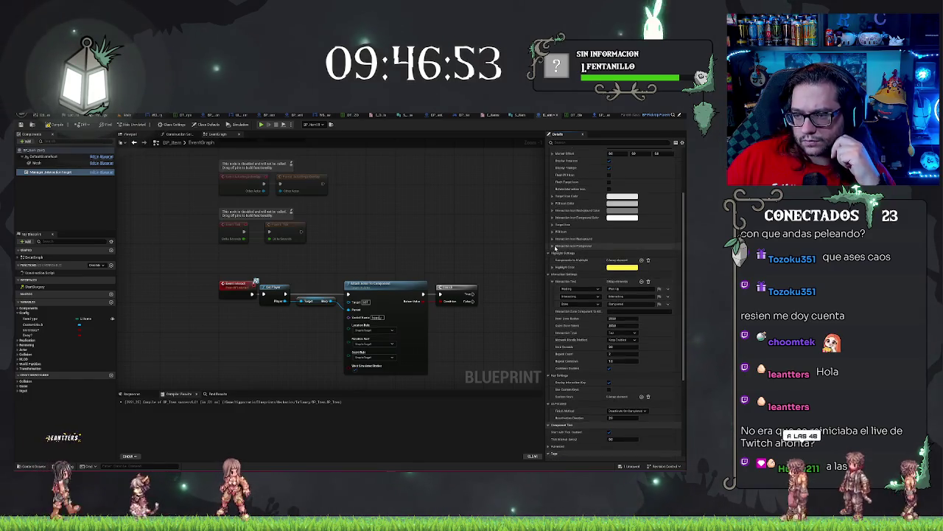
scroll(555, 248, up, 2)
scroll(556, 249, up, 1)
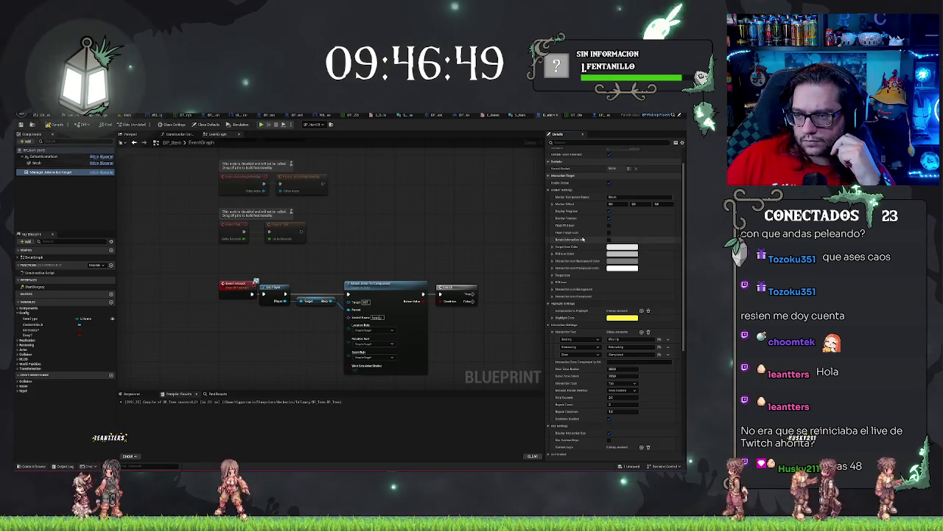
scroll(583, 238, up, 1)
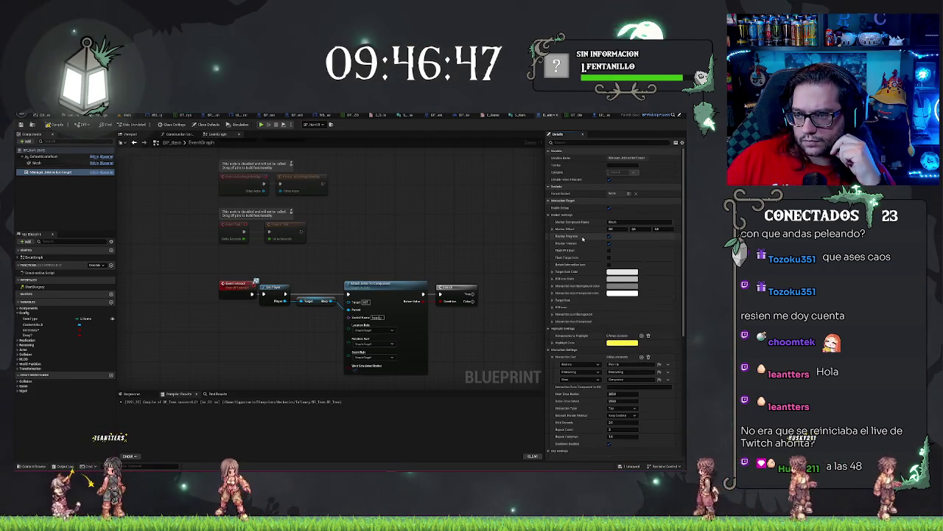
scroll(583, 239, down, 1)
scroll(579, 295, down, 2)
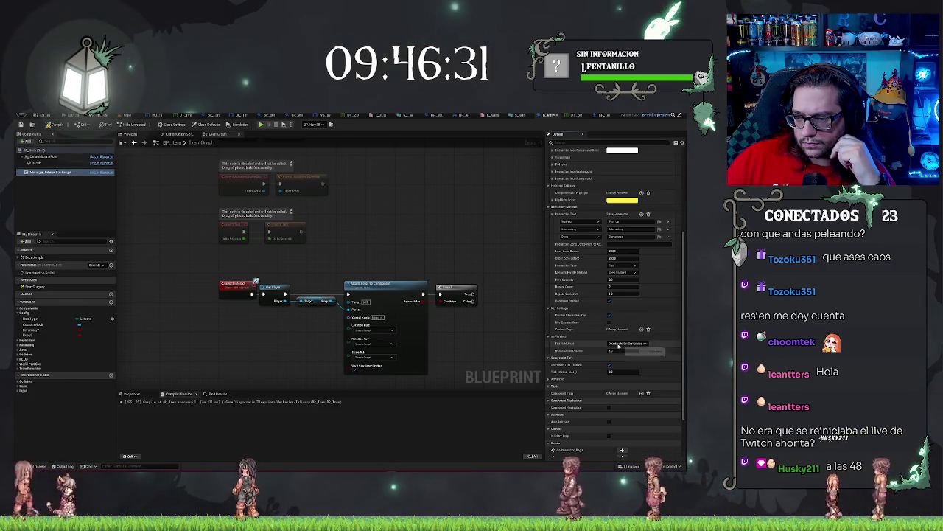
Set Finish Method to Deactivate After Duration Or Completed and edit the Interaction Duration.
click(618, 344)
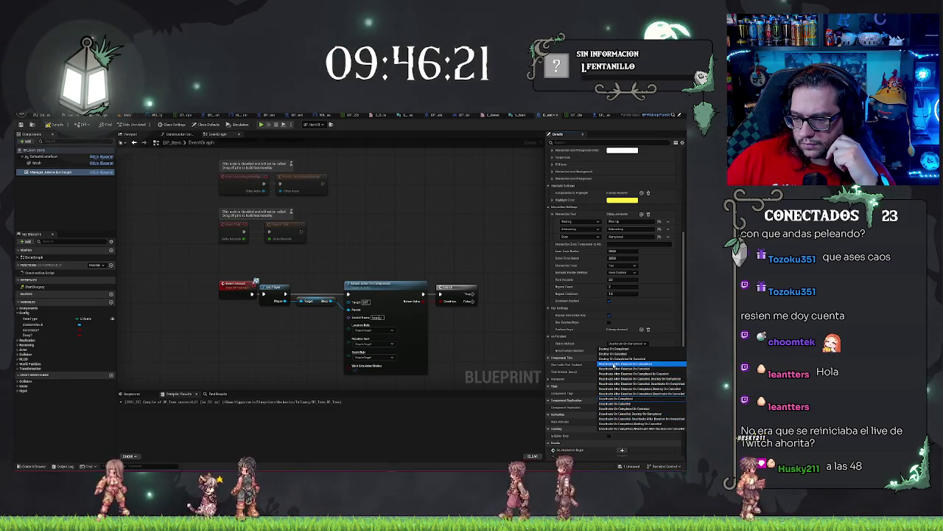
click(616, 365)
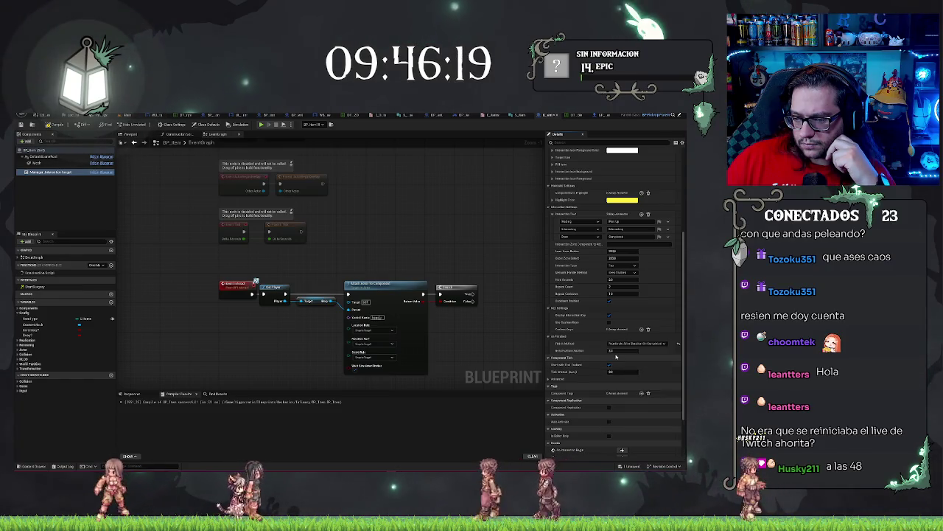
click(625, 352)
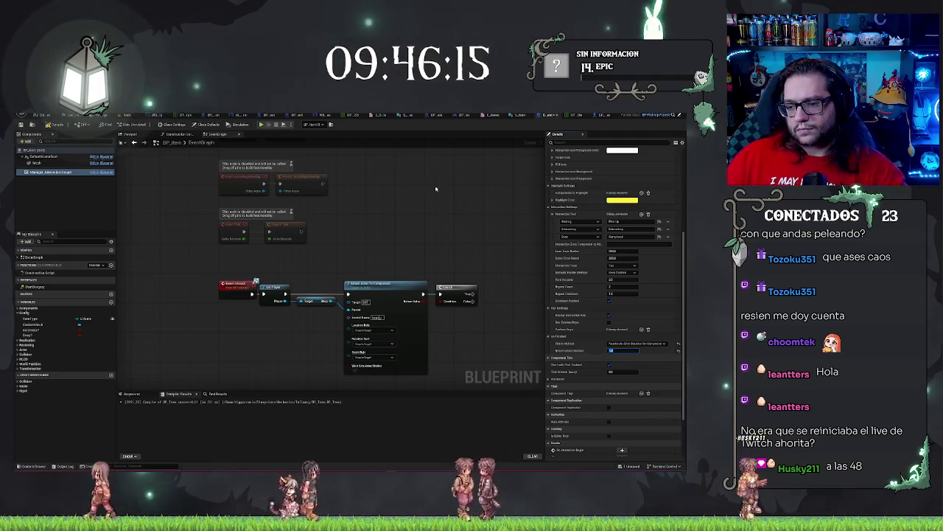
drag(436, 190, 420, 188)
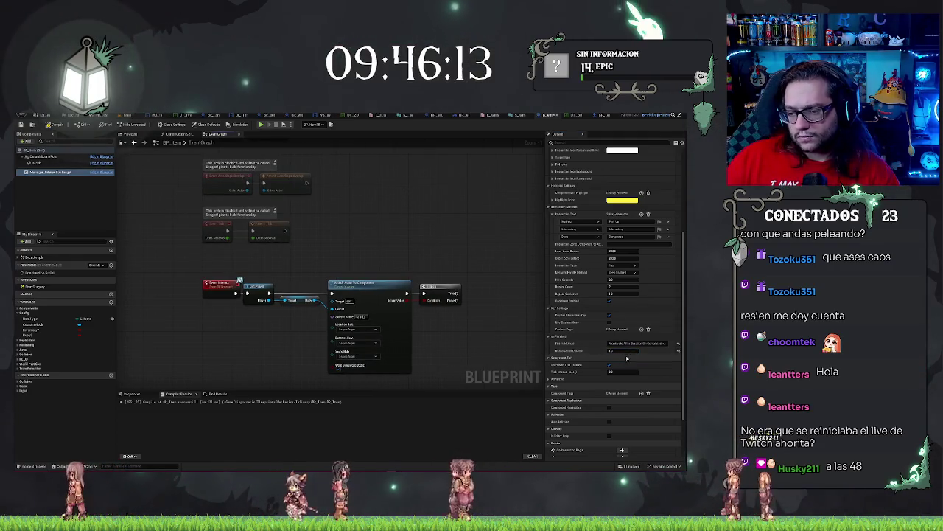
click(625, 345)
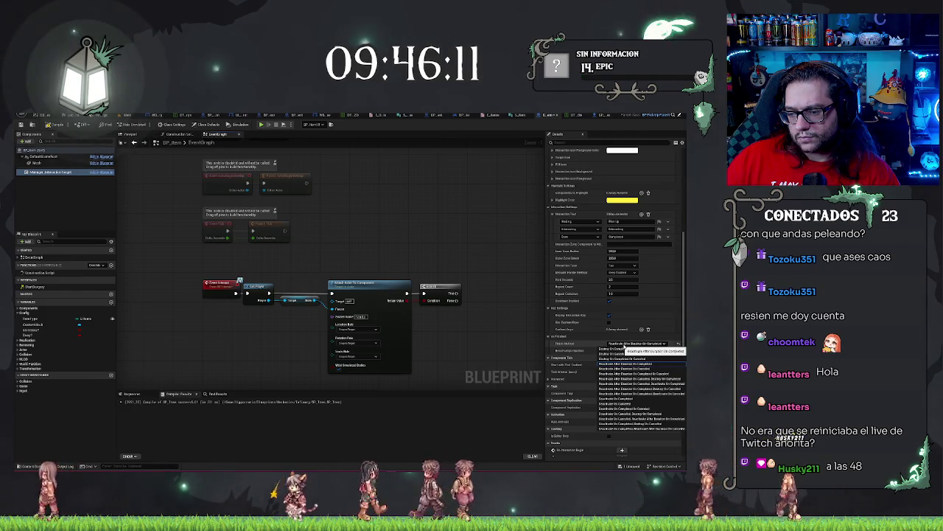
click(626, 344)
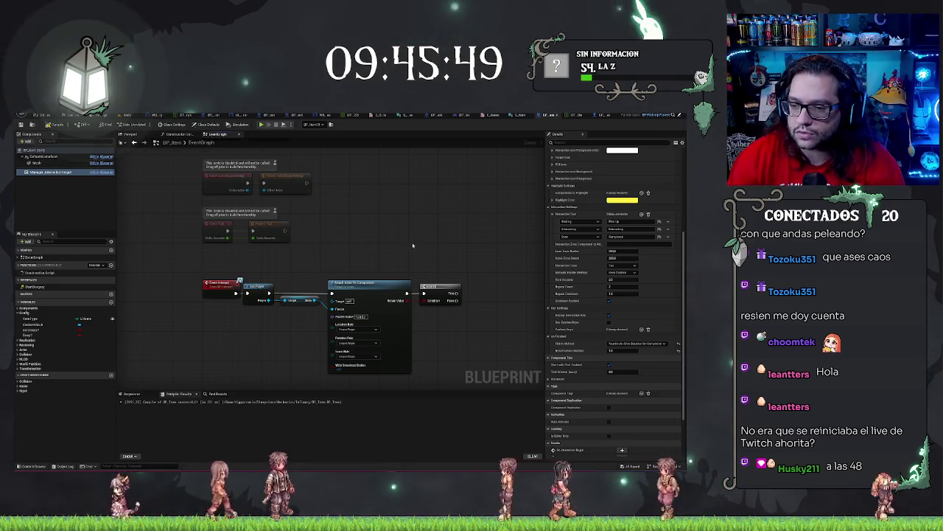
Add a setter for the character's hand-occupied flag and position it beside the Branch.
drag(413, 245, 384, 229)
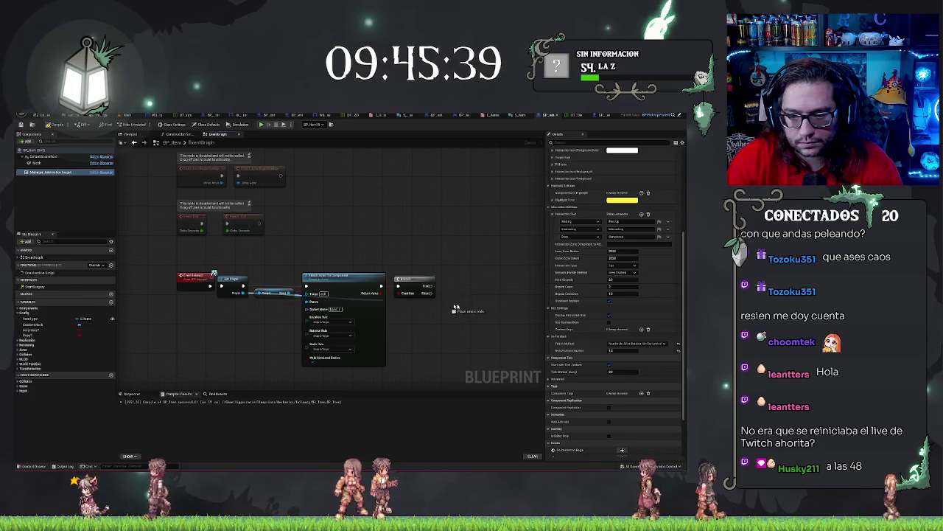
drag(455, 306, 452, 303)
text(set)
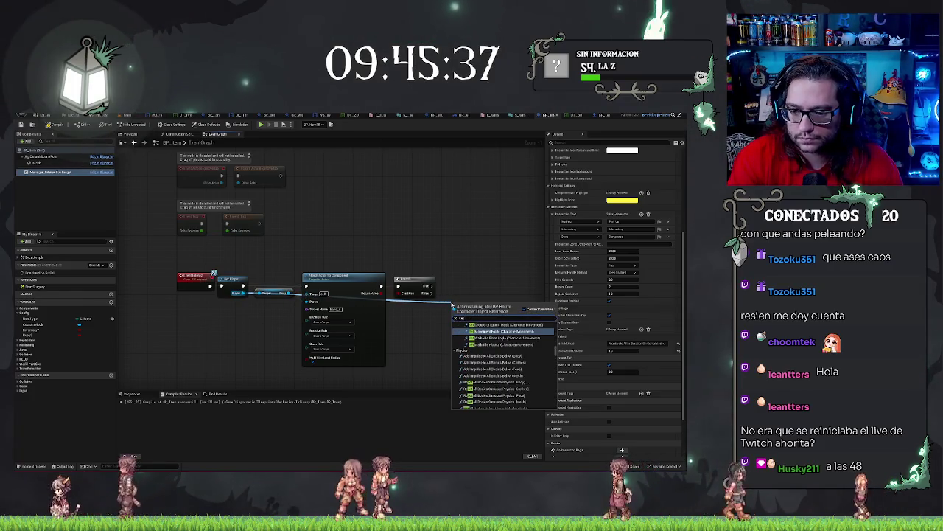
text( hand)
key(Return)
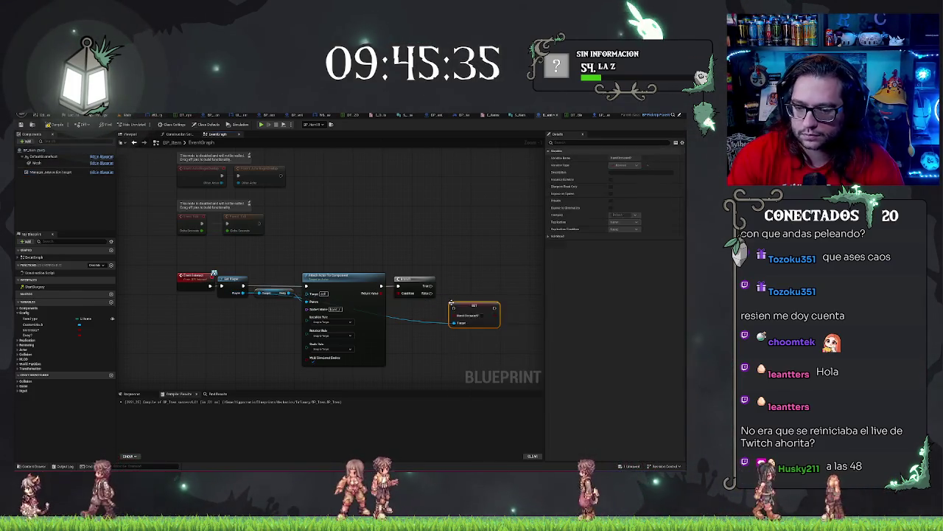
drag(474, 308, 467, 288)
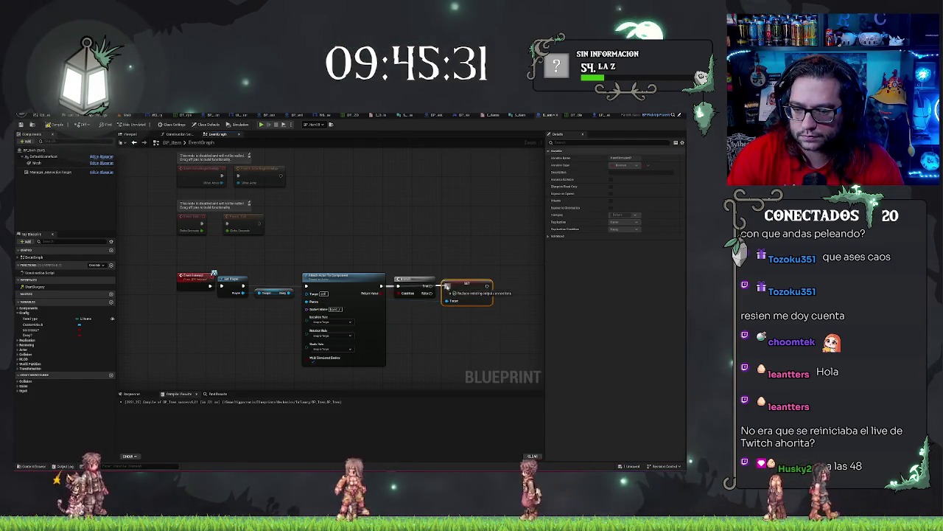
drag(426, 262, 414, 330)
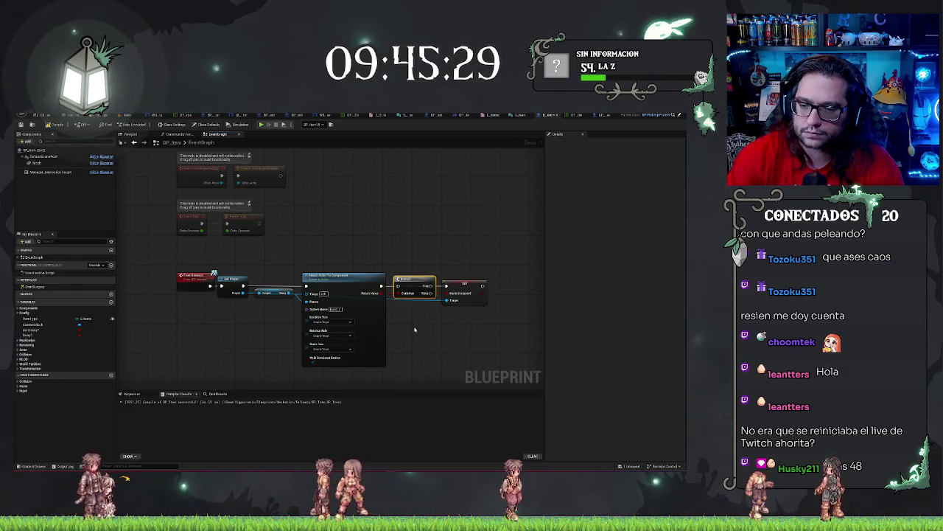
click(482, 282)
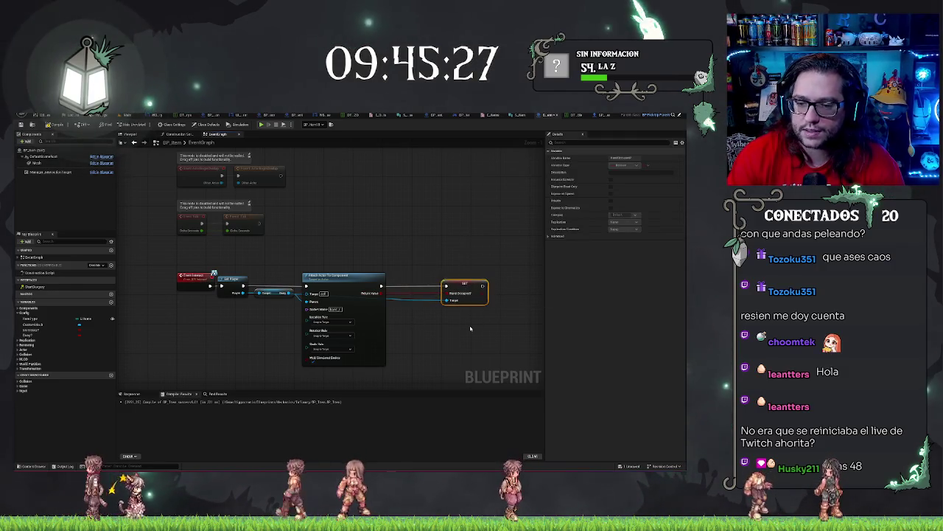
drag(464, 283, 426, 283)
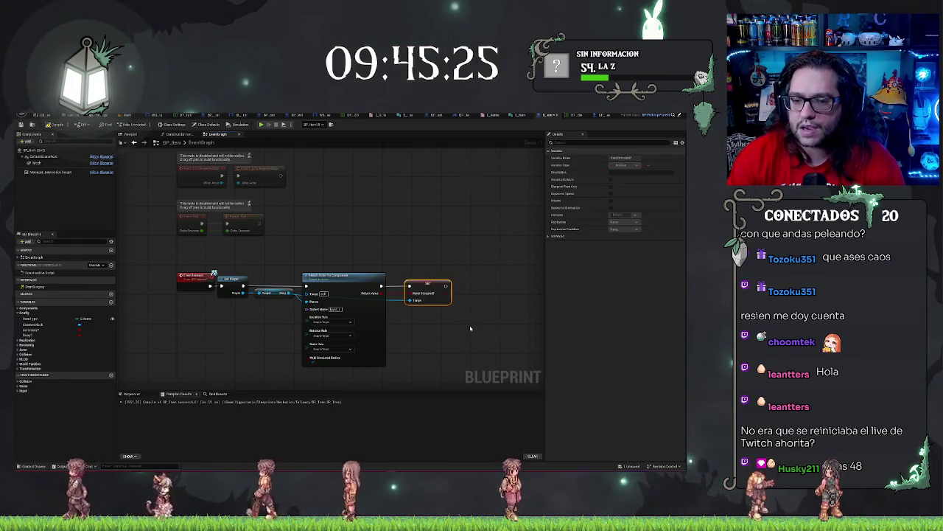
click(451, 332)
Add Get Player Controller and, from its Return Value, a Get Interaction Manager node.
right_click(234, 322)
right_click(428, 345)
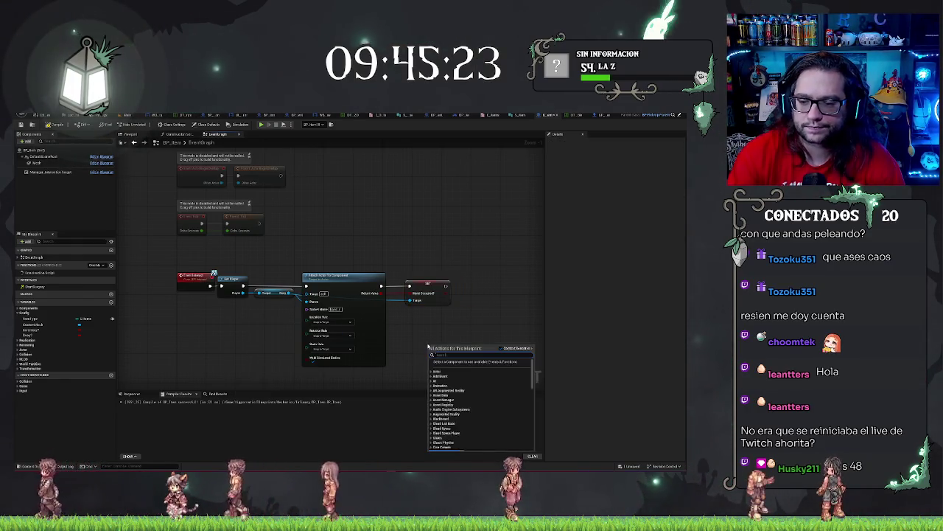
text(get player cont)
key(Return)
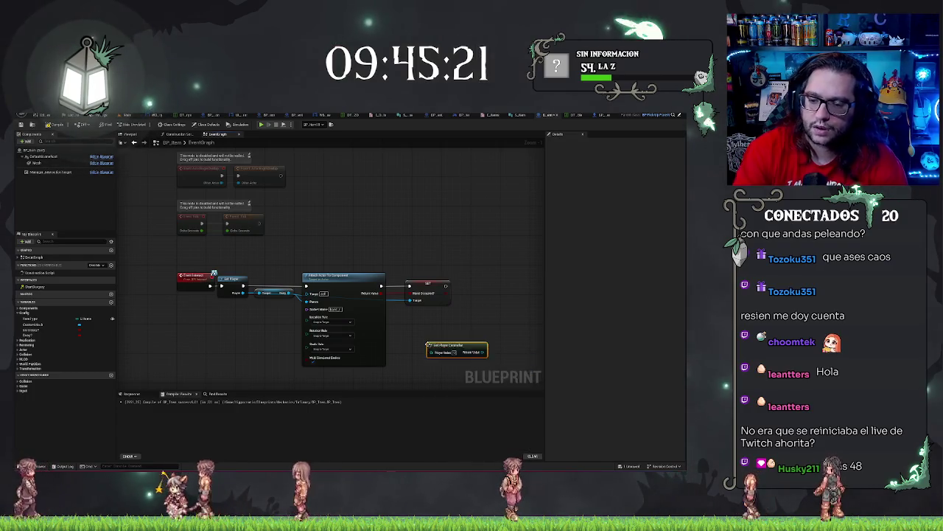
drag(483, 355, 488, 346)
text(getmod)
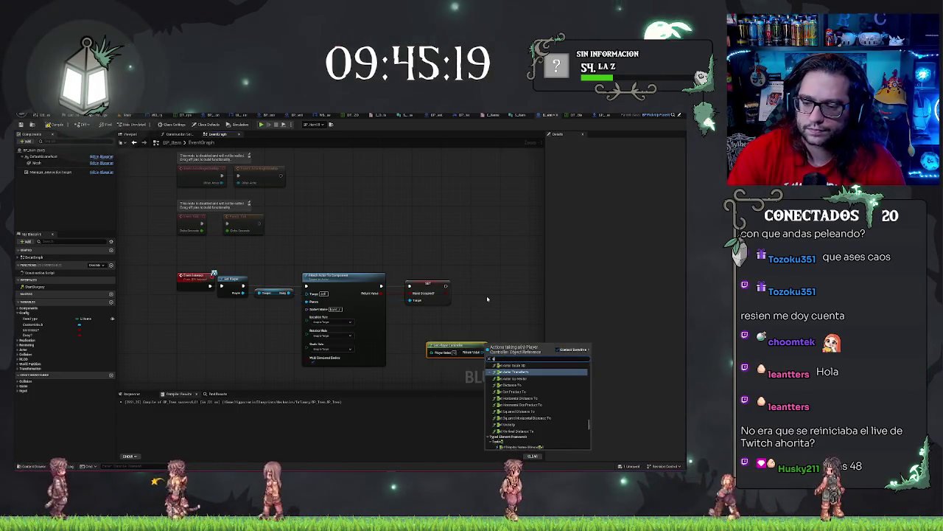
key(BackSpace)
key(BackSpace)
key(BackSpace)
text(interact)
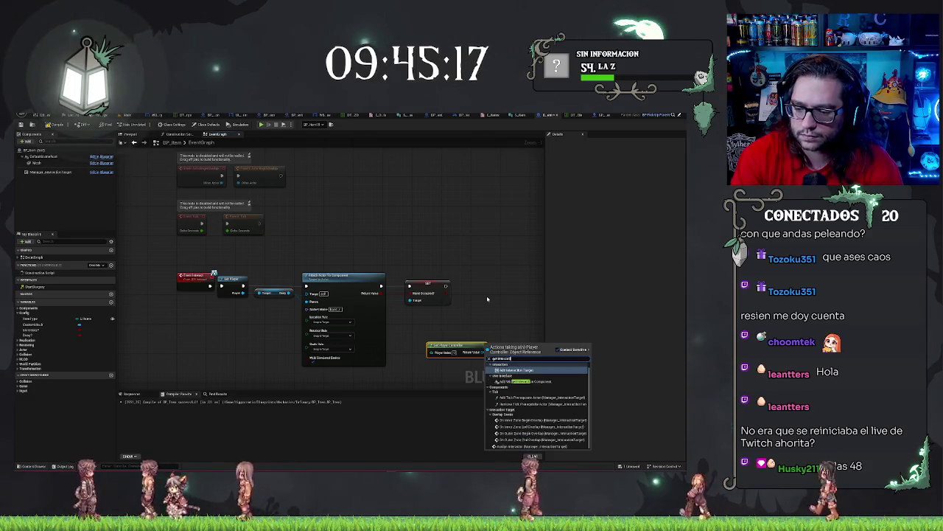
key(Return)
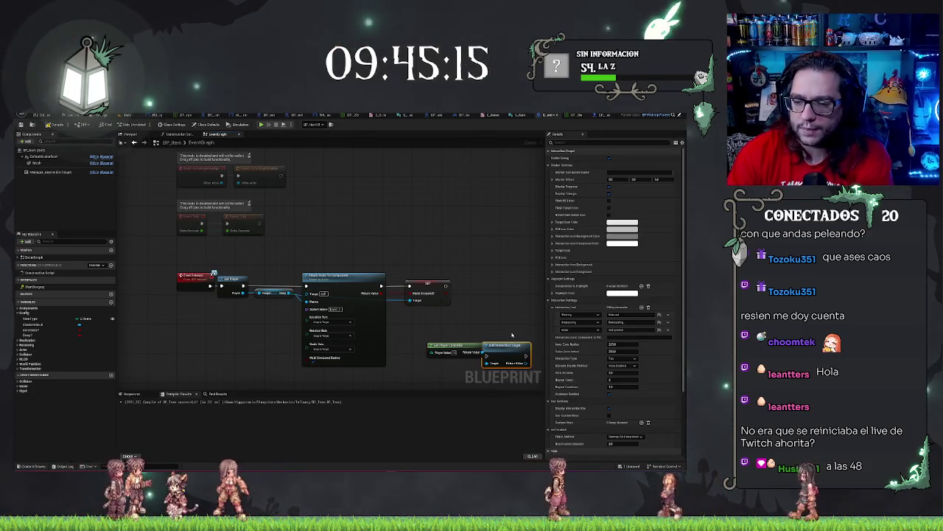
key(ctrl+z)
drag(482, 353, 469, 278)
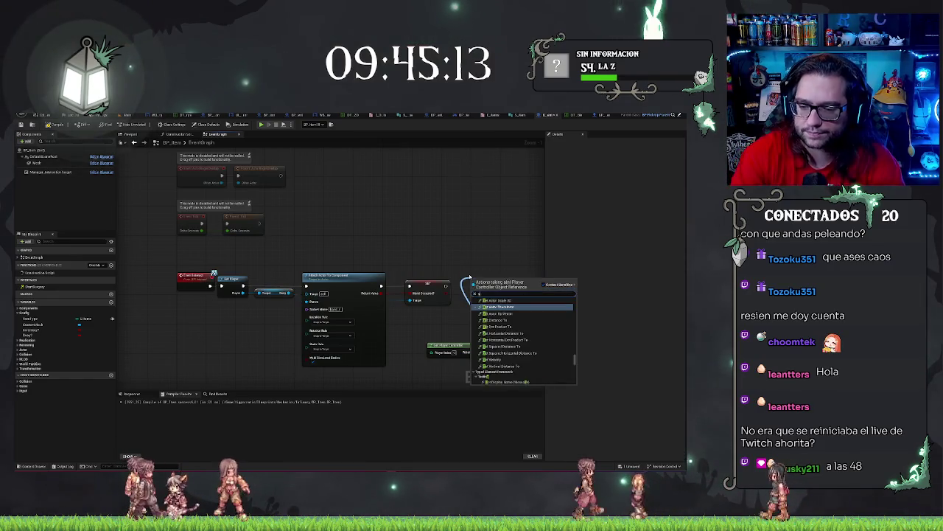
text(cam)
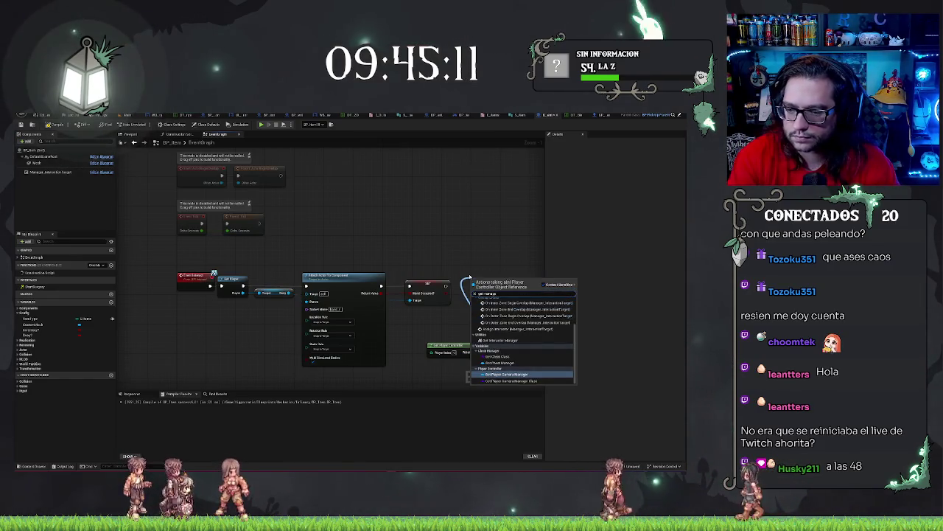
click(508, 341)
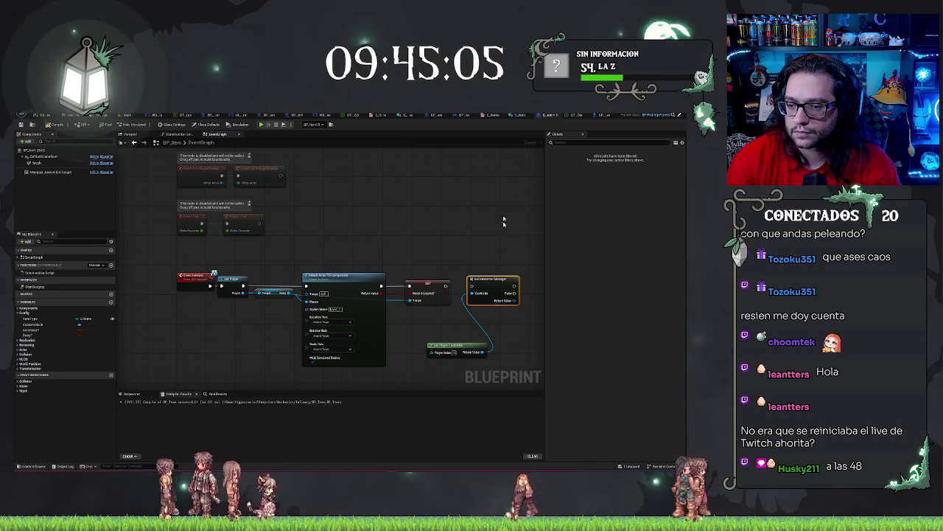
Replace the manager and player controller nodes with SET Display Interaction Key on Manager Interaction Target.
drag(461, 250, 492, 358)
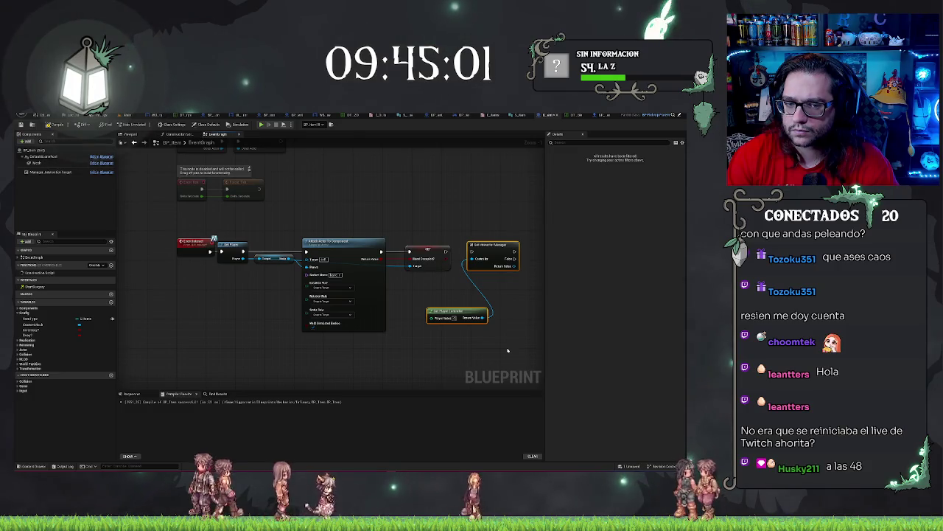
key(Delete)
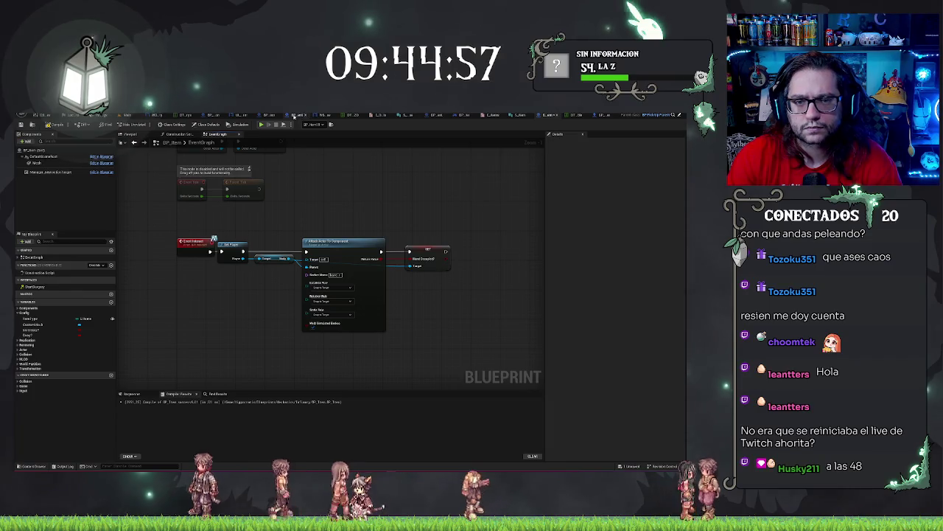
click(50, 172)
mouse_move(50, 172)
mouse_down()
mouse_move(271, 365)
mouse_move(305, 366)
mouse_up()
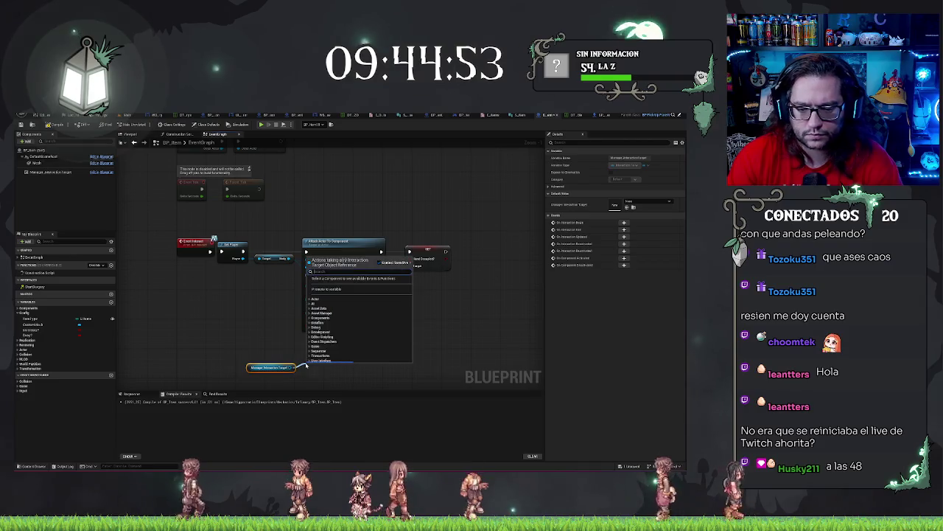
text(key)
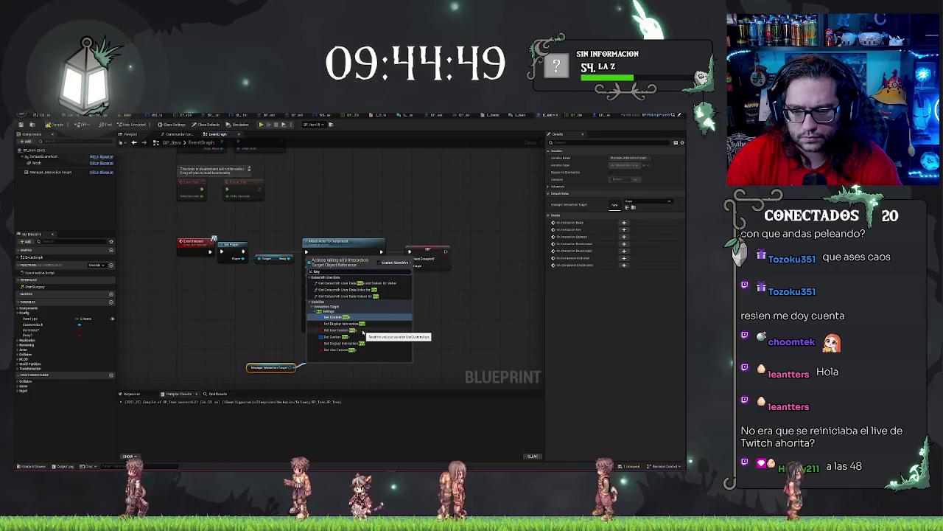
click(341, 343)
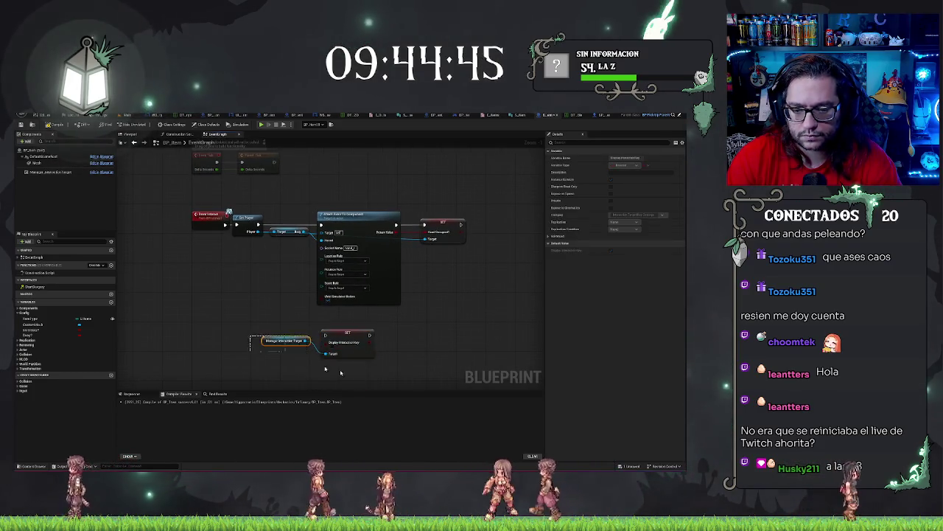
Line up the Display Interaction Key nodes beside the hand-occupied setter and return to the level.
mouse_move(351, 334)
mouse_down()
mouse_move(516, 295)
mouse_move(503, 240)
mouse_up()
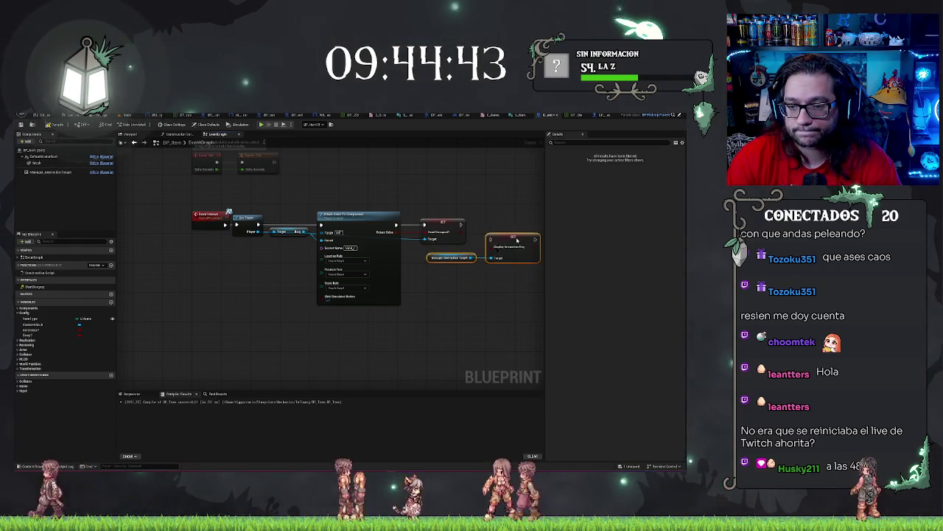
click(497, 198)
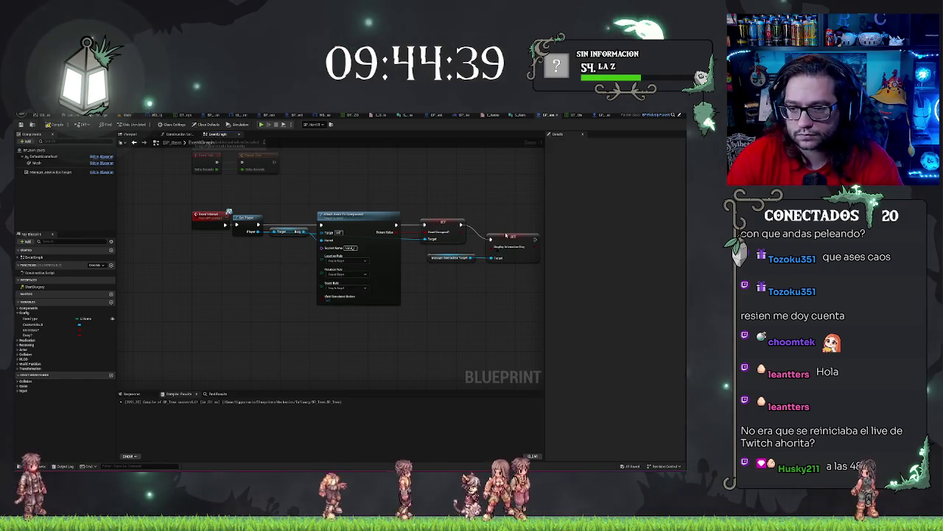
drag(507, 240, 505, 227)
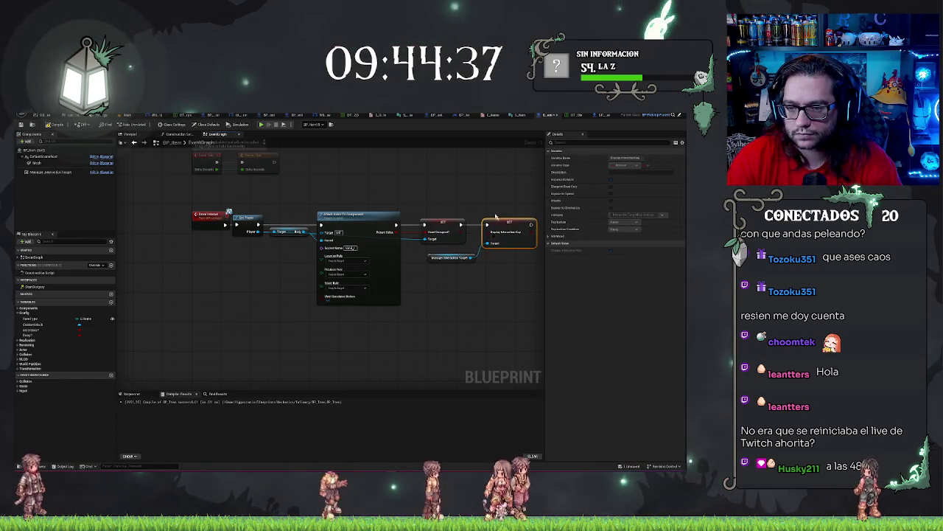
click(497, 218)
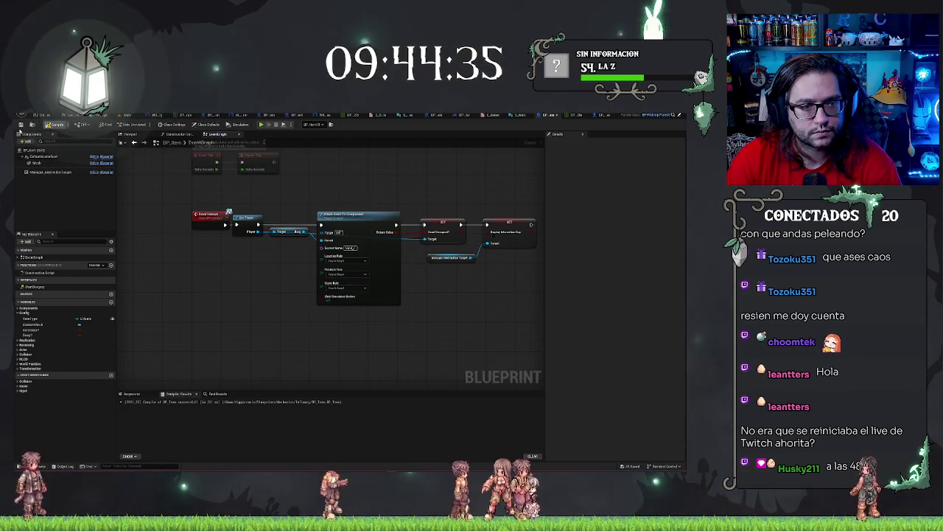
click(127, 115)
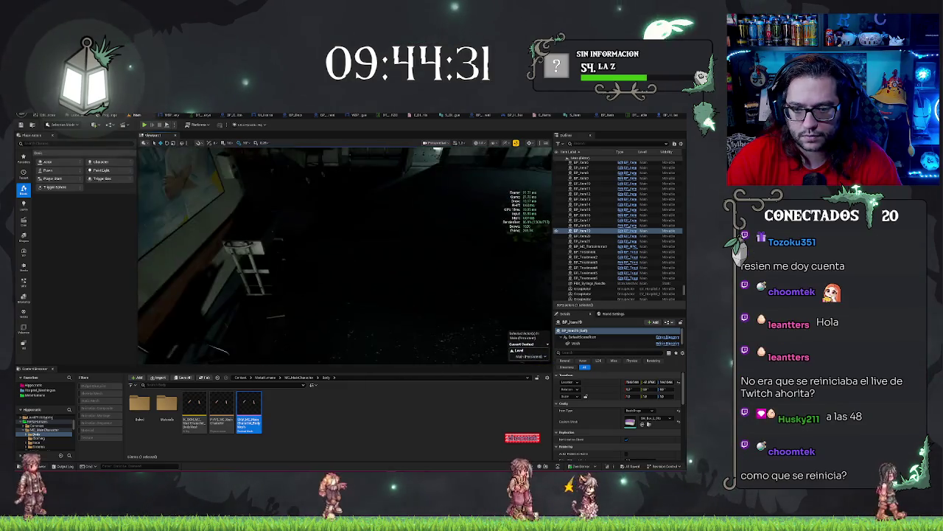
Run a play-in-editor session to test interacting with the items, then stop it.
right_click(446, 322)
click(447, 321)
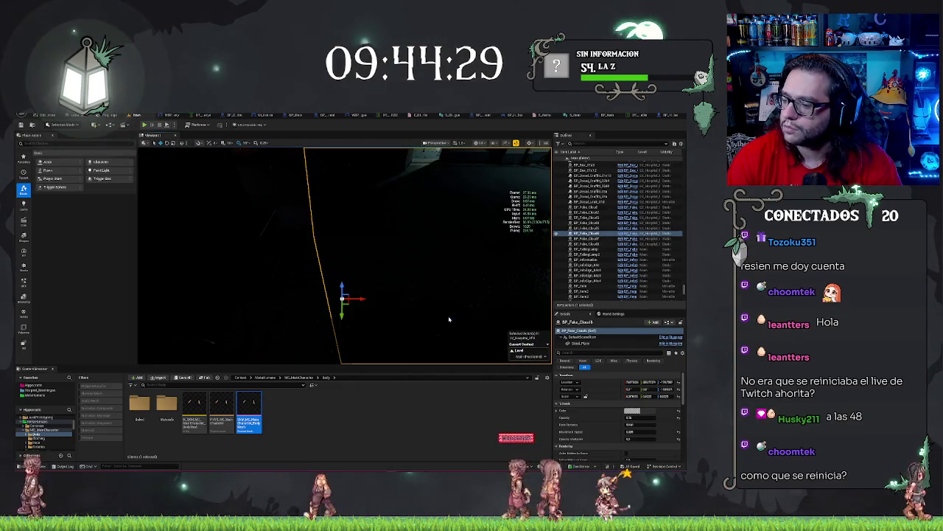
key(alt+p)
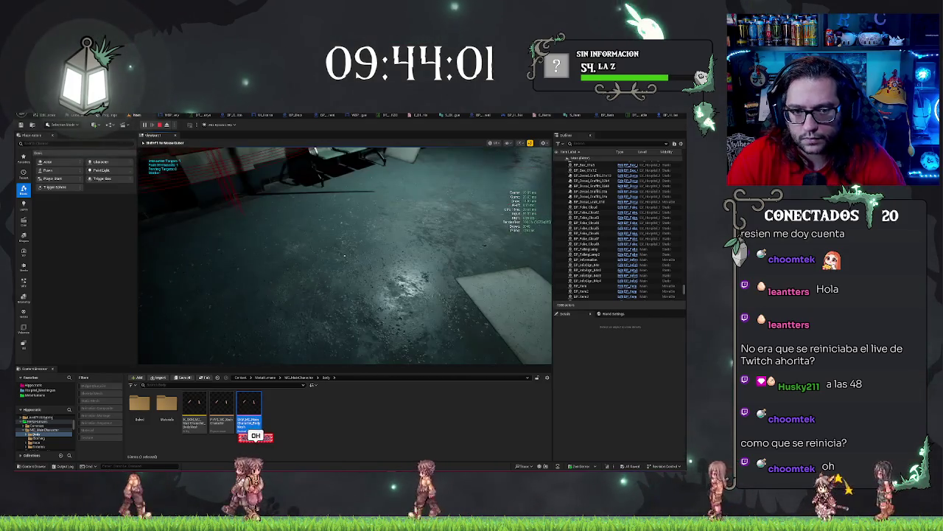
key(Escape)
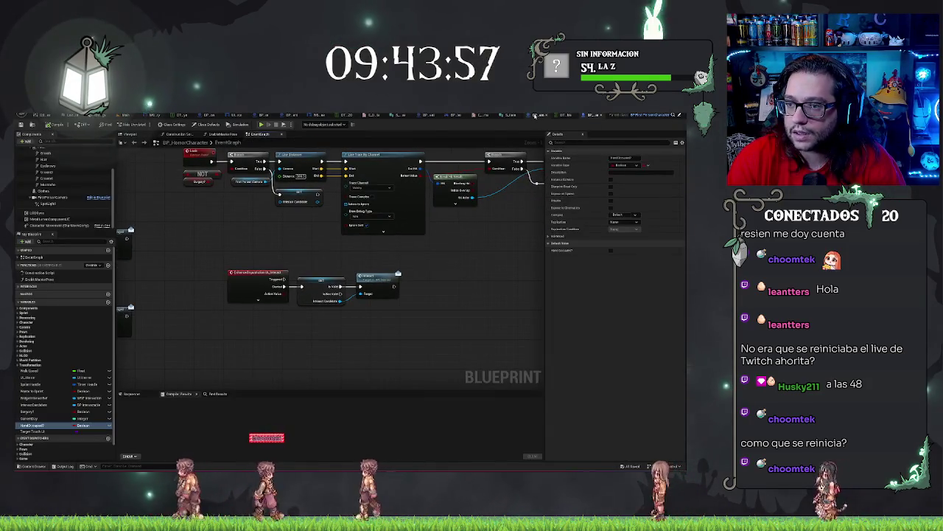
In BP_Item, select Manager_InteractionTarget, expand its settings, and search the Details for 'tiv'.
click(535, 116)
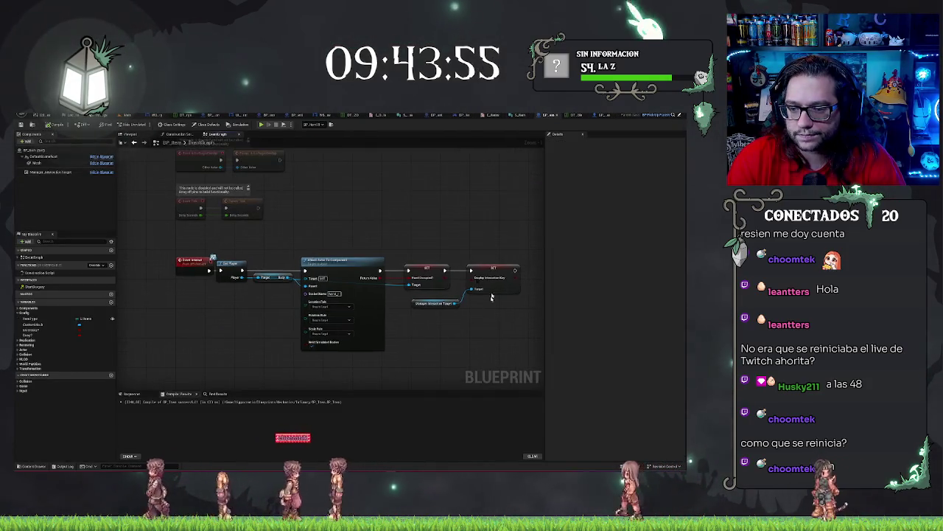
click(48, 172)
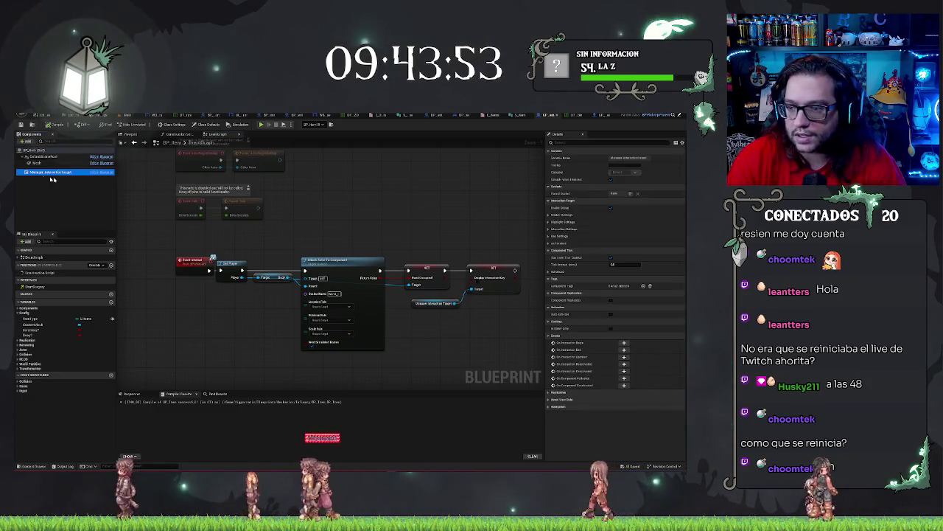
click(549, 214)
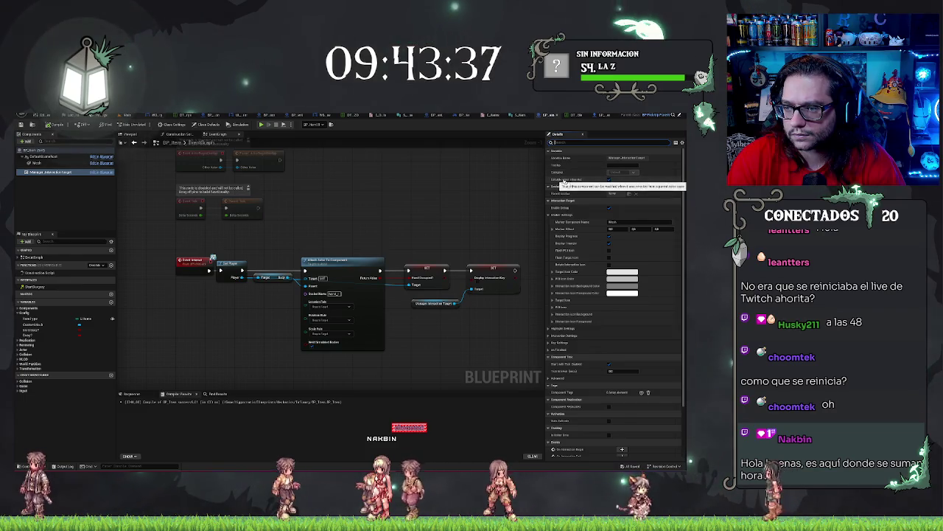
text(t)
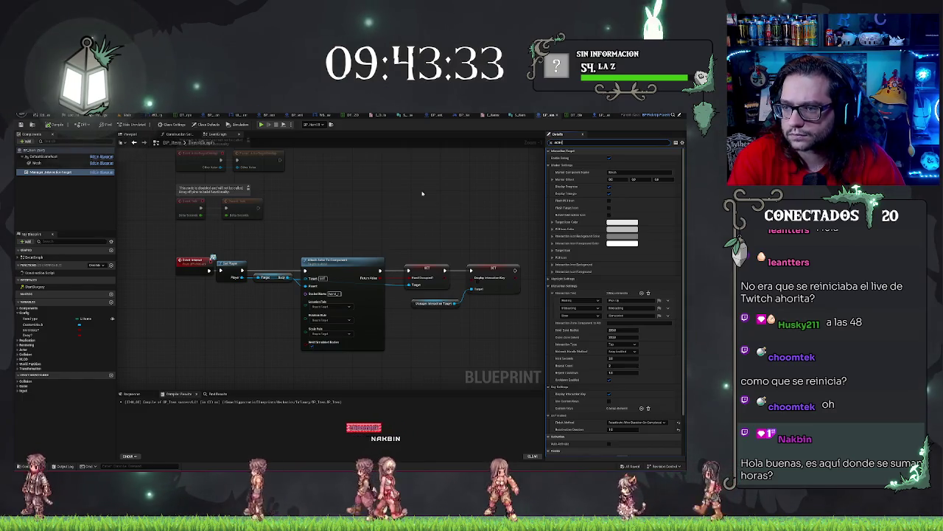
text(iv)
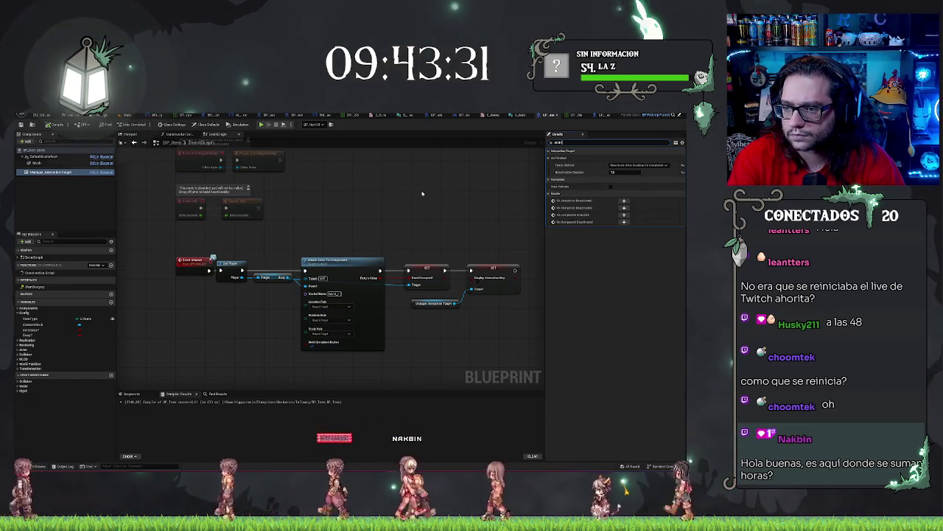
key(BackSpace)
key(BackSpace)
key(BackSpace)
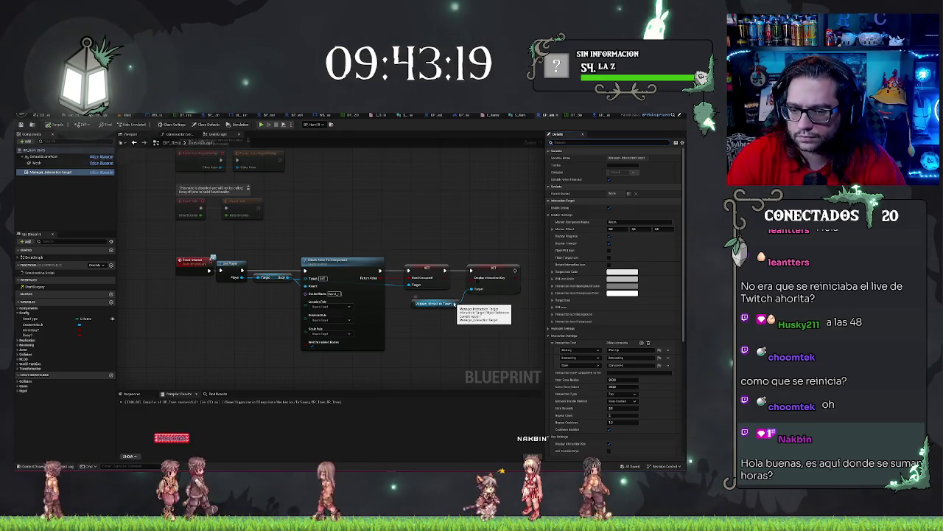
Try adding a Deactivate node off the interaction target reference, then undo it.
drag(456, 304, 469, 315)
text(des)
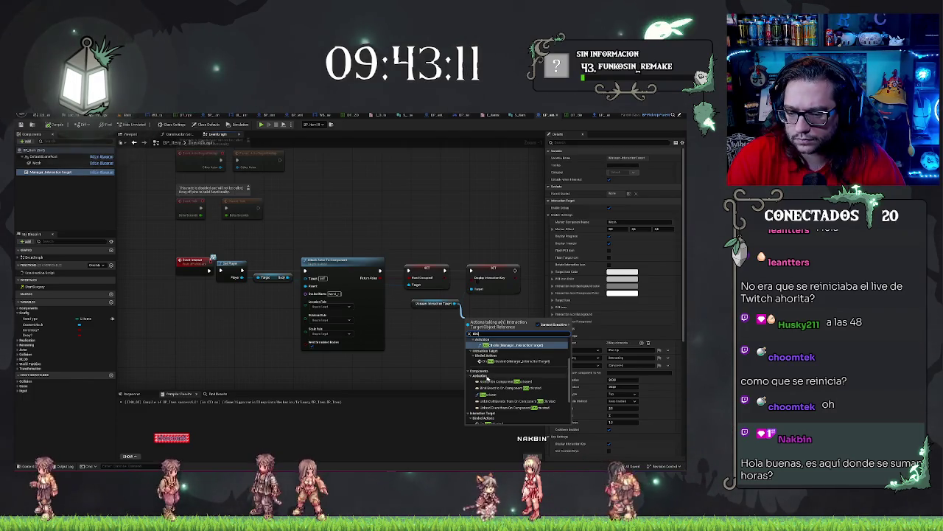
scroll(509, 389, down, 1)
scroll(510, 404, up, 3)
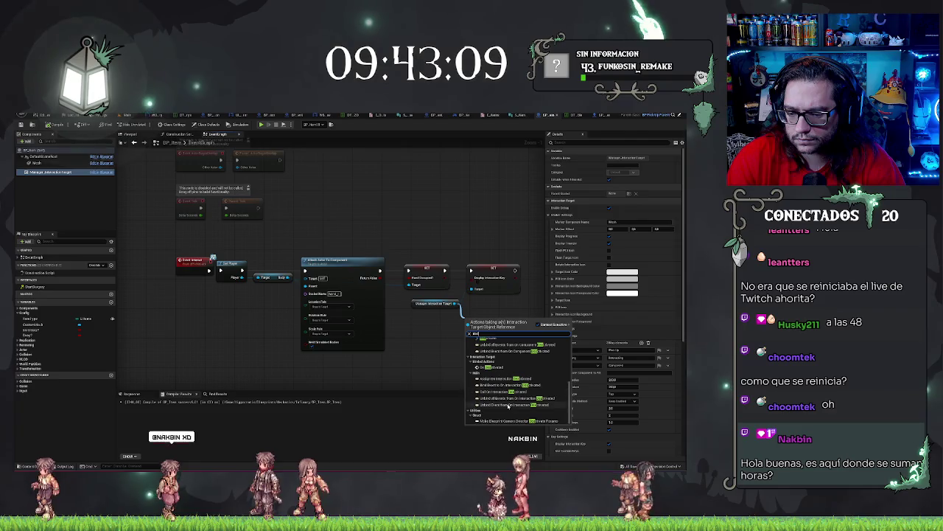
key(Return)
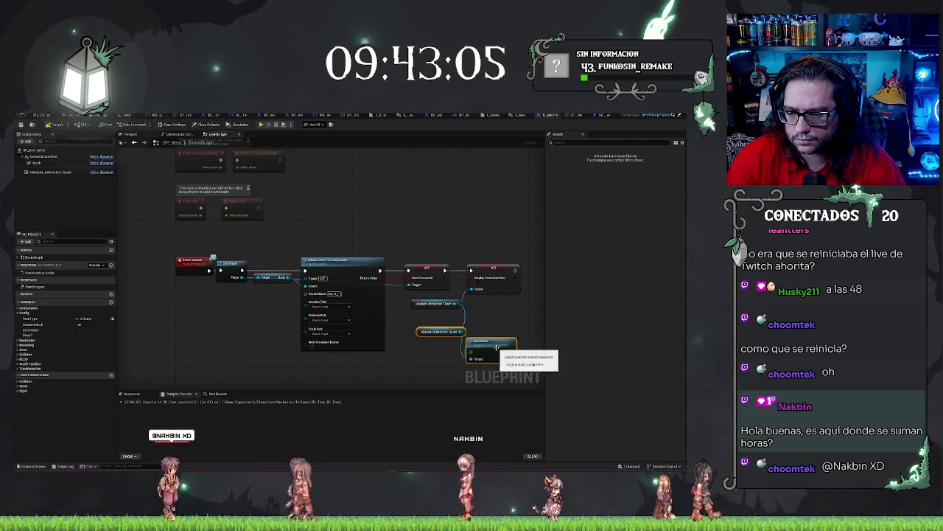
key(ctrl+z)
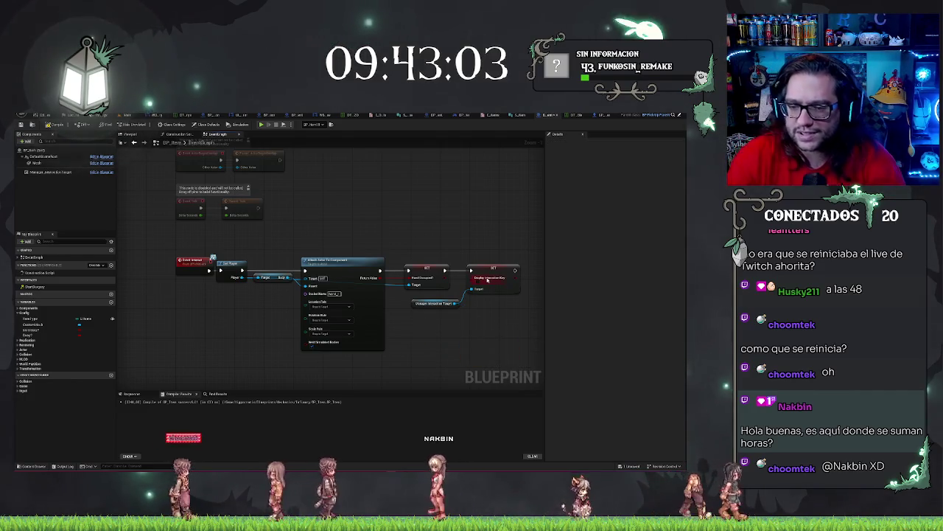
Pick a new Finish Method for the Manager Interaction Target, then open BP_PickUpParent.
click(39, 172)
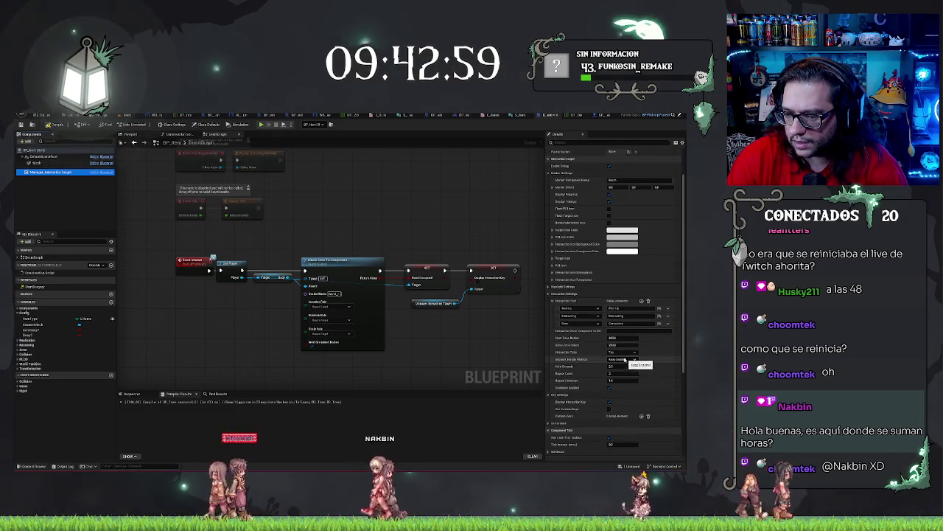
scroll(605, 362, down, 2)
scroll(588, 360, down, 1)
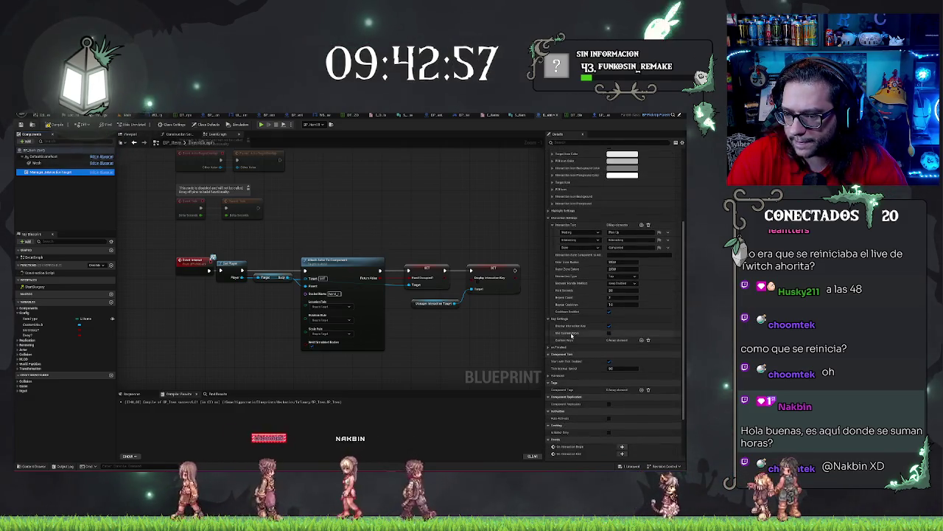
scroll(628, 288, down, 1)
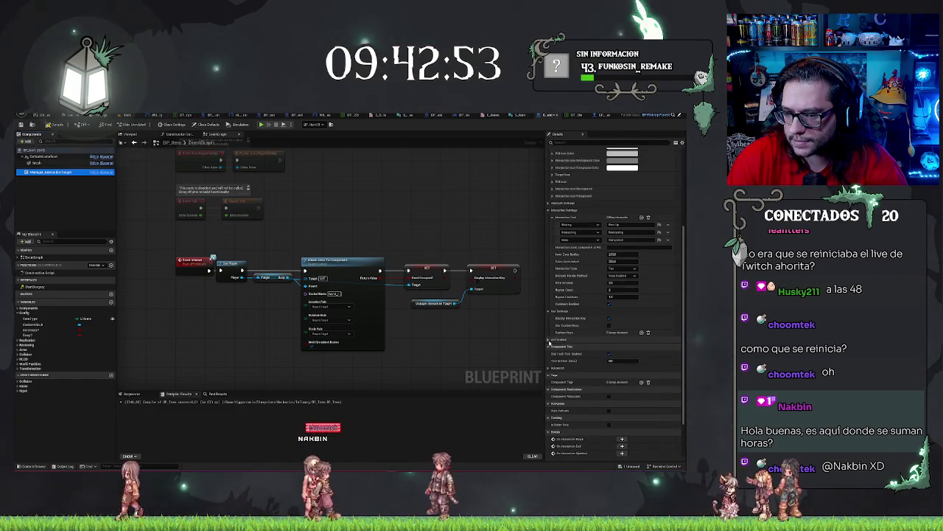
click(550, 341)
click(624, 347)
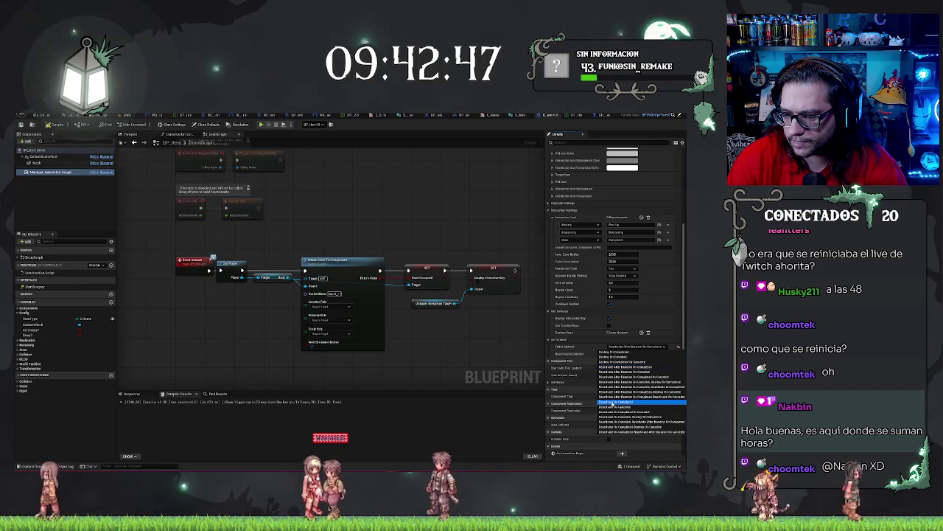
click(614, 402)
right_click(574, 354)
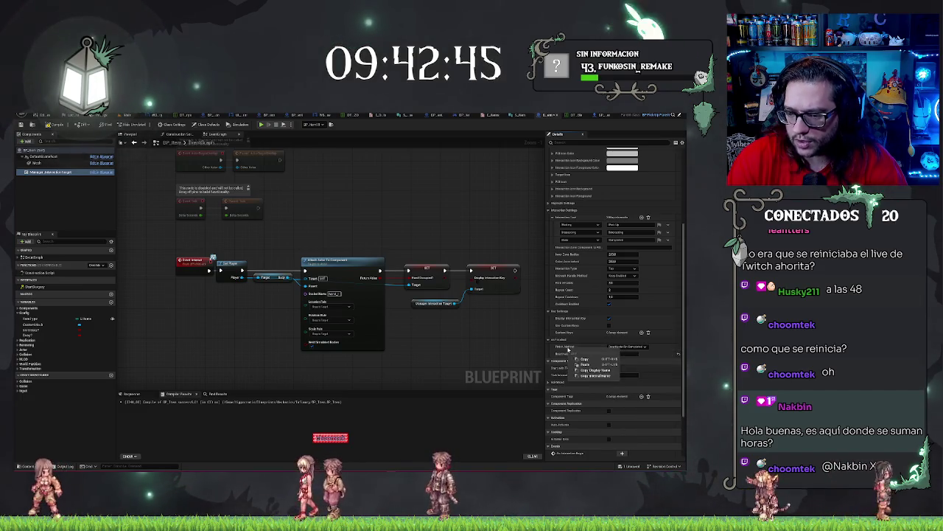
click(101, 172)
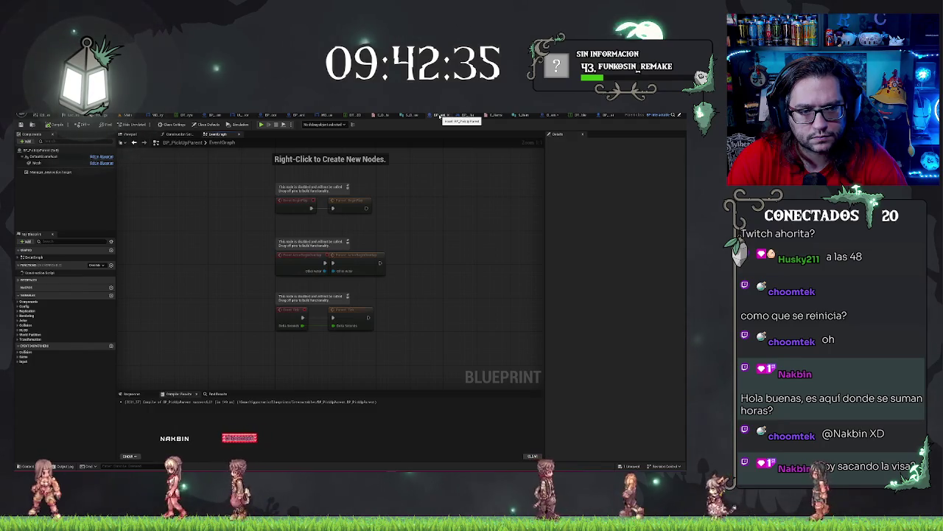
Edit the interaction target component's blueprint, search 'Deactivate', and jump to On_Deactivated.
right_click(39, 173)
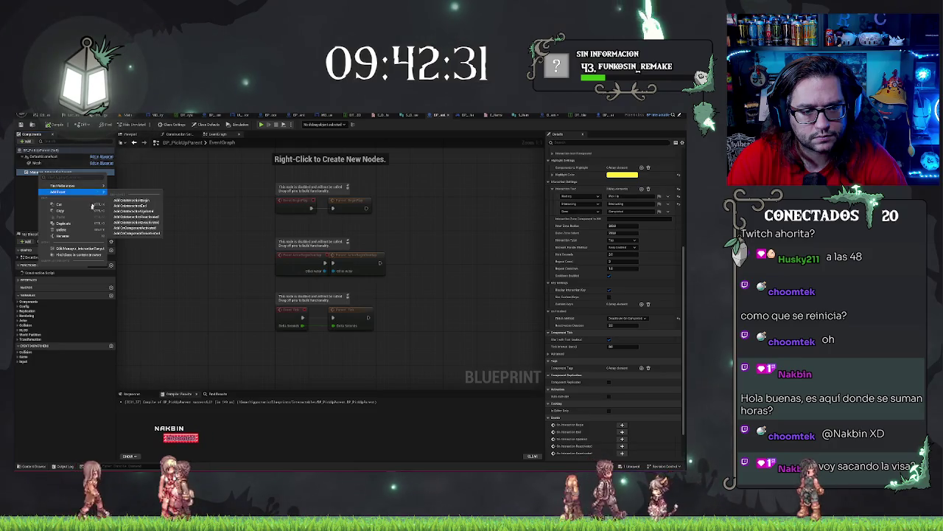
click(72, 249)
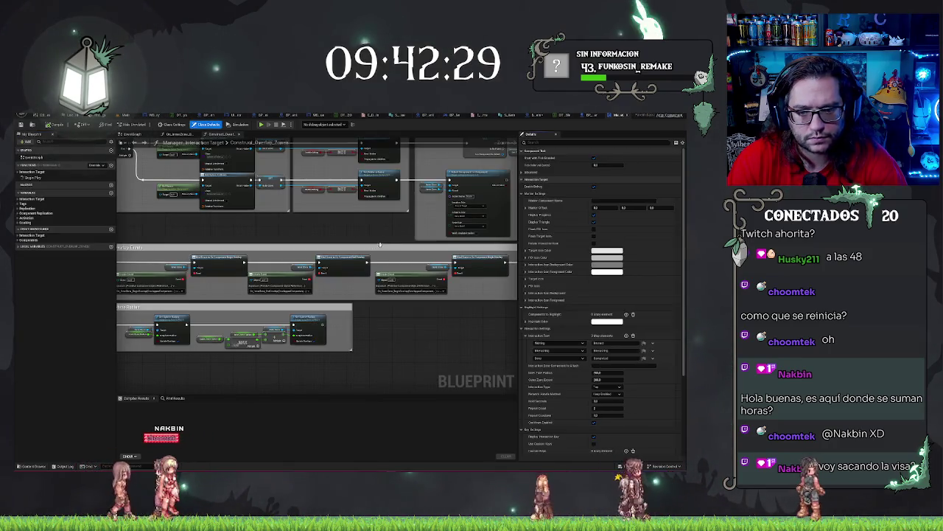
scroll(324, 241, up, 4)
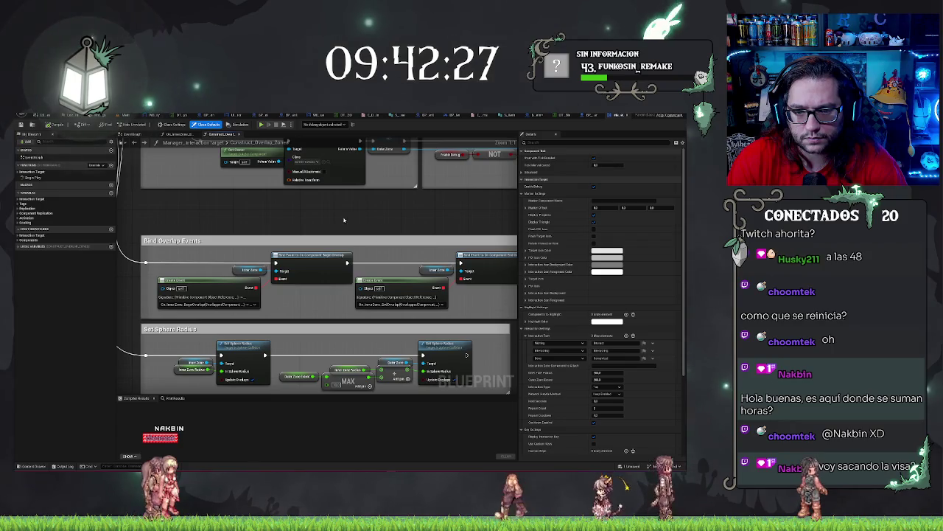
scroll(291, 216, down, 2)
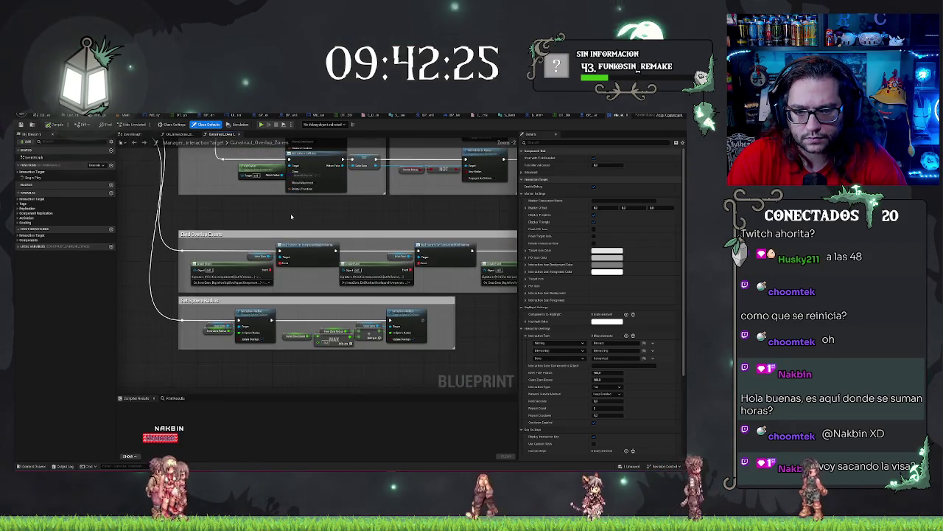
key(ctrl+f)
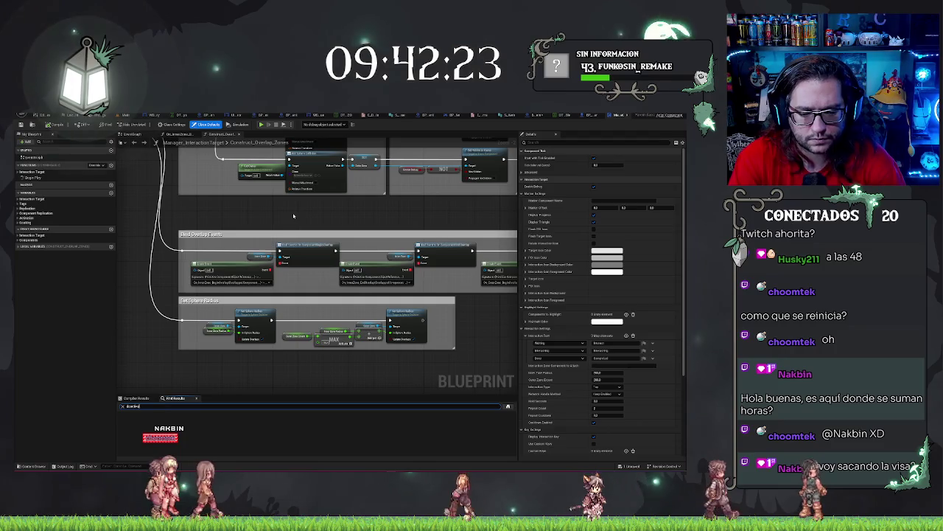
key(Return)
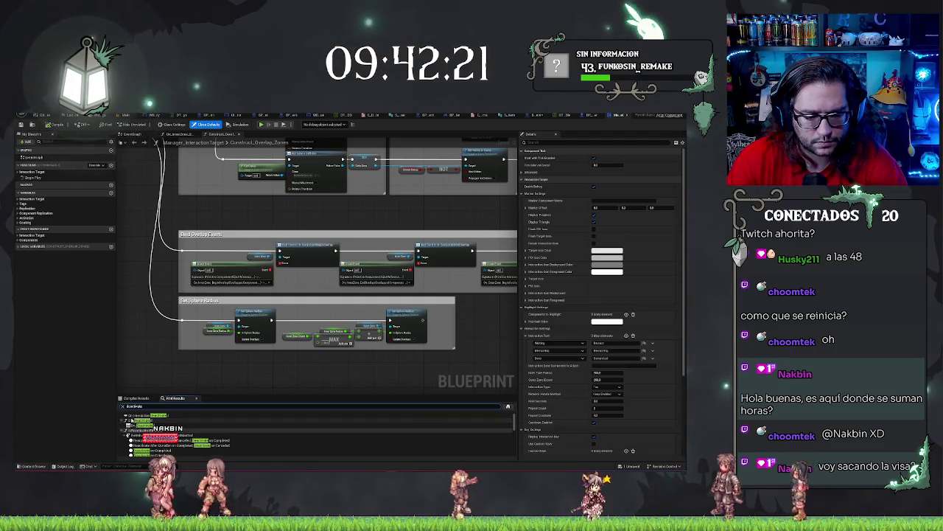
double_click(131, 421)
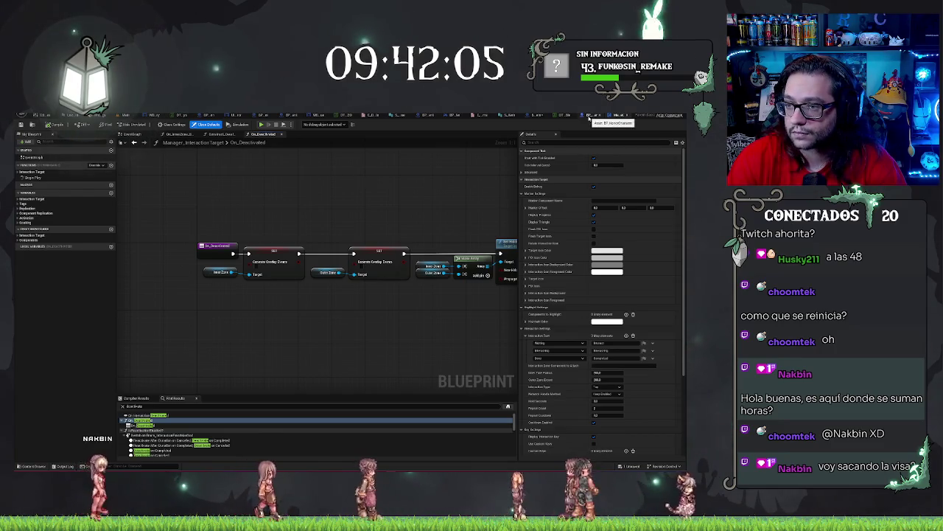
In BP_Item, replace the interaction-key SET nodes with a Manager Interaction Target call node.
click(527, 115)
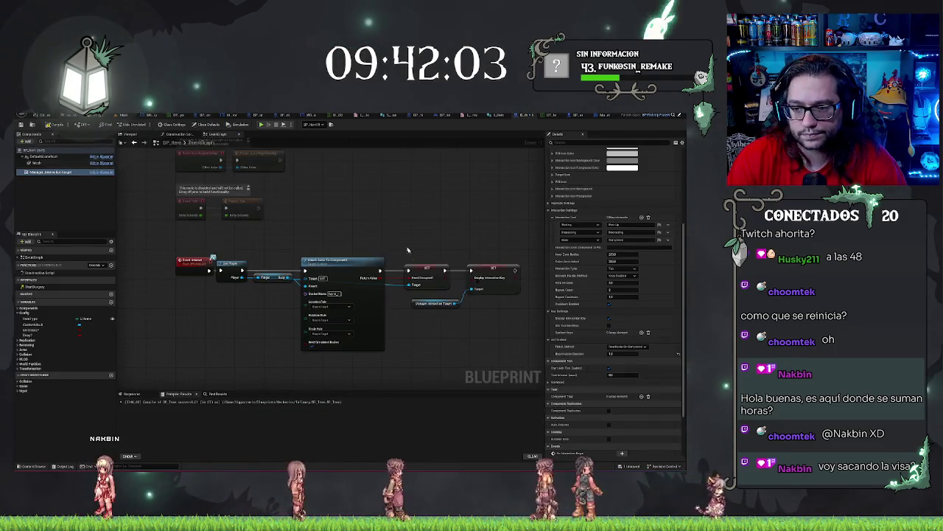
drag(458, 318, 458, 321)
text(en)
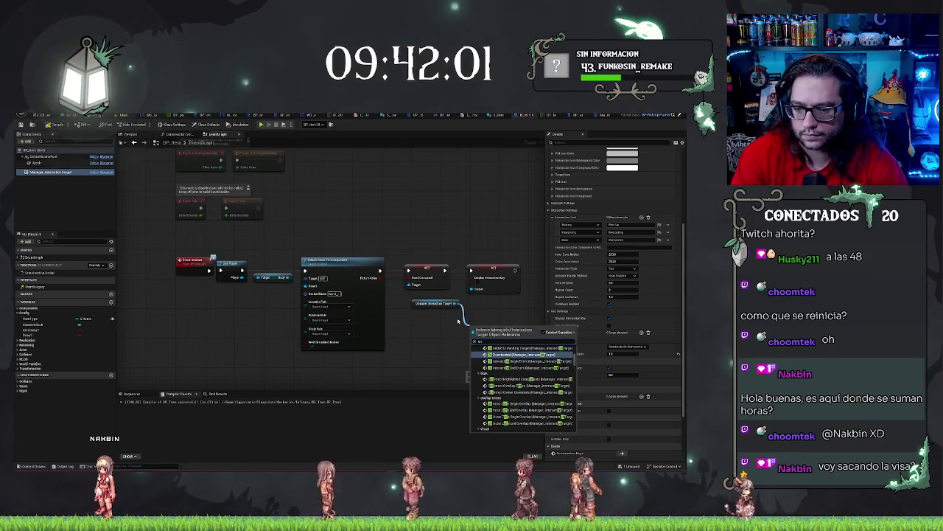
key(Return)
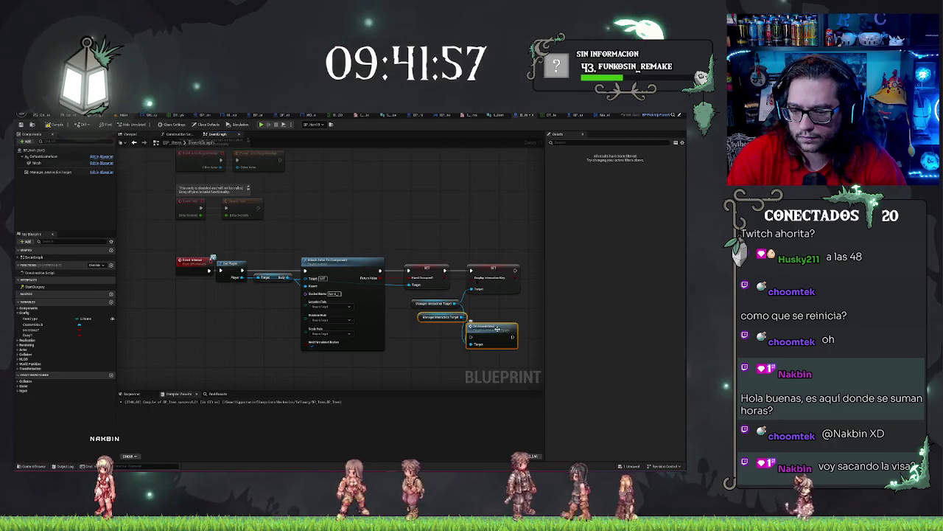
click(493, 277)
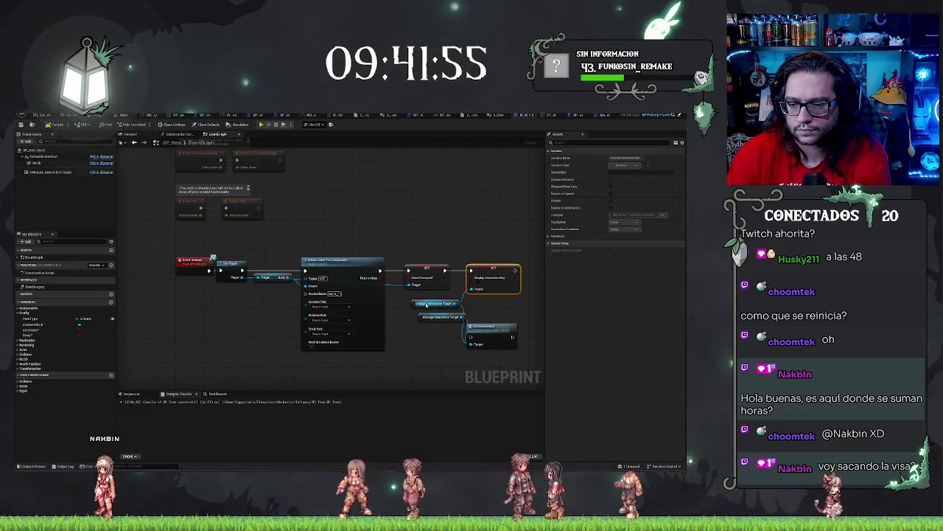
mouse_move(426, 298)
mouse_down()
mouse_move(480, 308)
mouse_move(487, 264)
mouse_up()
key(Delete)
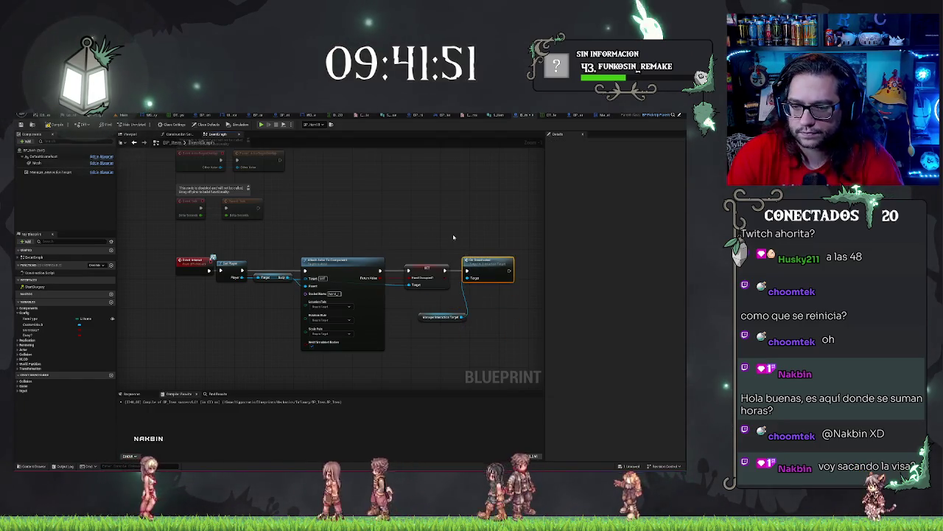
mouse_move(420, 320)
mouse_down()
mouse_move(405, 302)
mouse_move(460, 308)
mouse_up()
Search nodes for 'inac', cancel without adding one, and return to the On_Deactivated graph.
text(on ina)
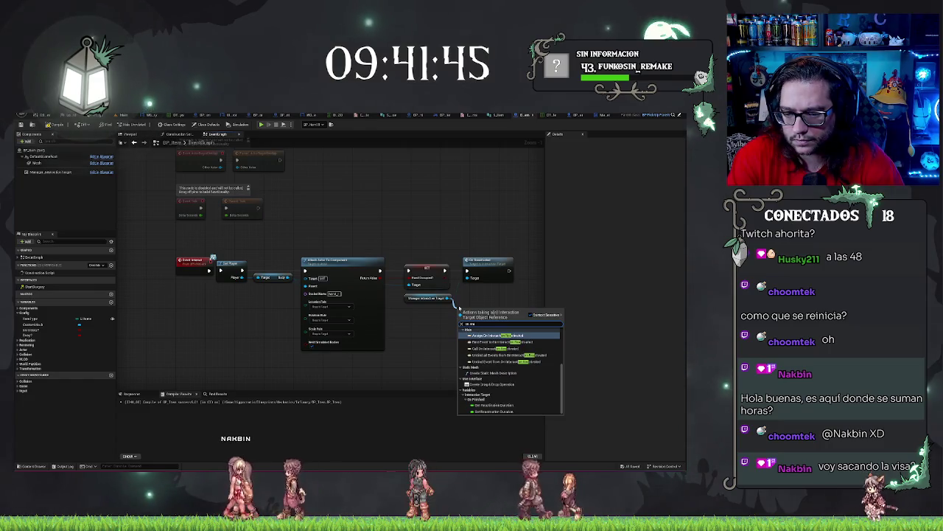
key(BackSpace)
key(BackSpace)
key(BackSpace)
text(inac)
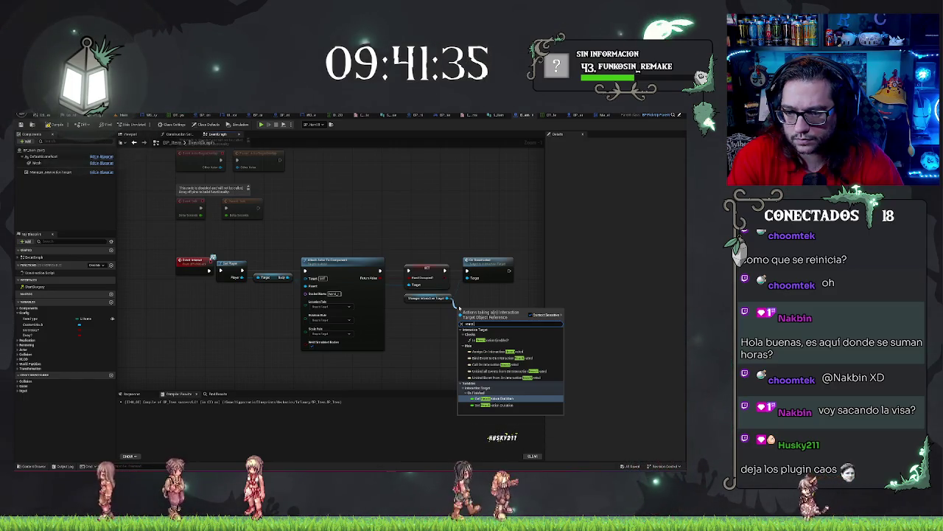
click(555, 144)
click(598, 116)
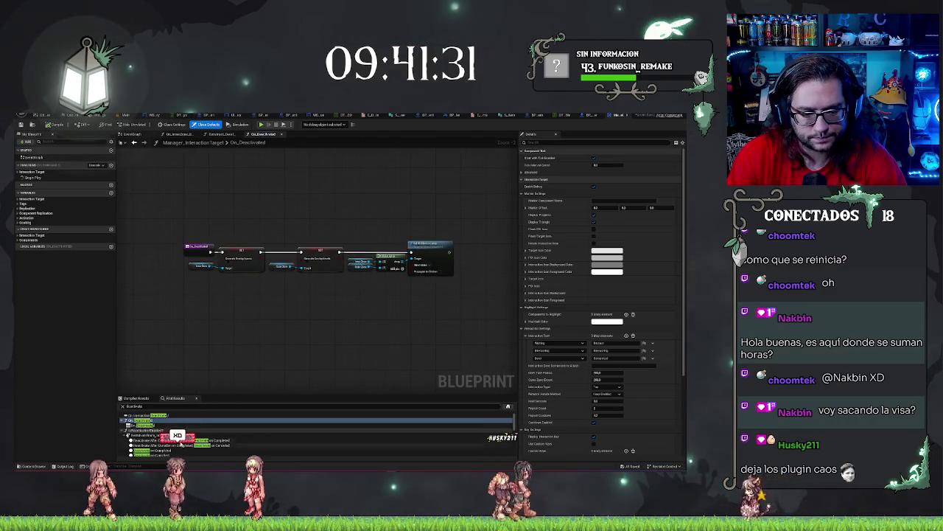
Search Find Results for 'activate', view IsReactivationEnabled, then open the Enable_Interaction graph.
scroll(177, 448, down, 2)
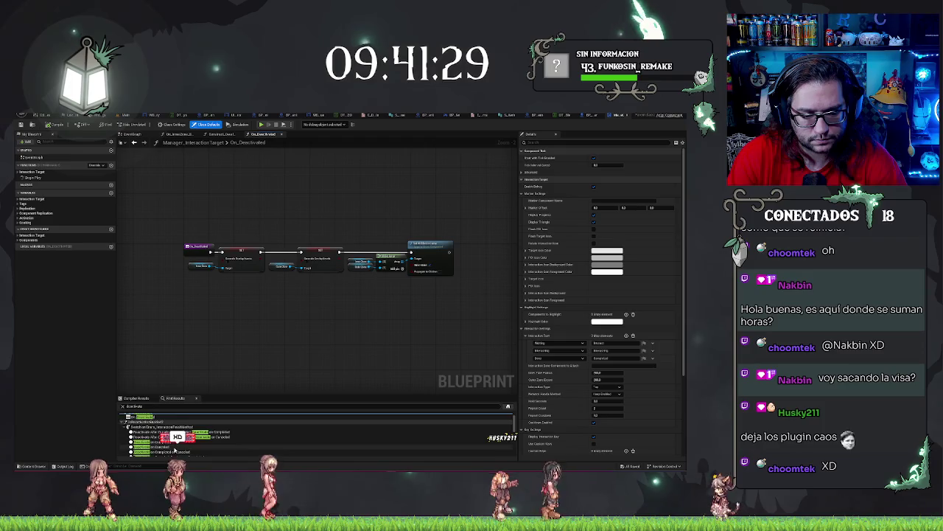
scroll(177, 450, down, 3)
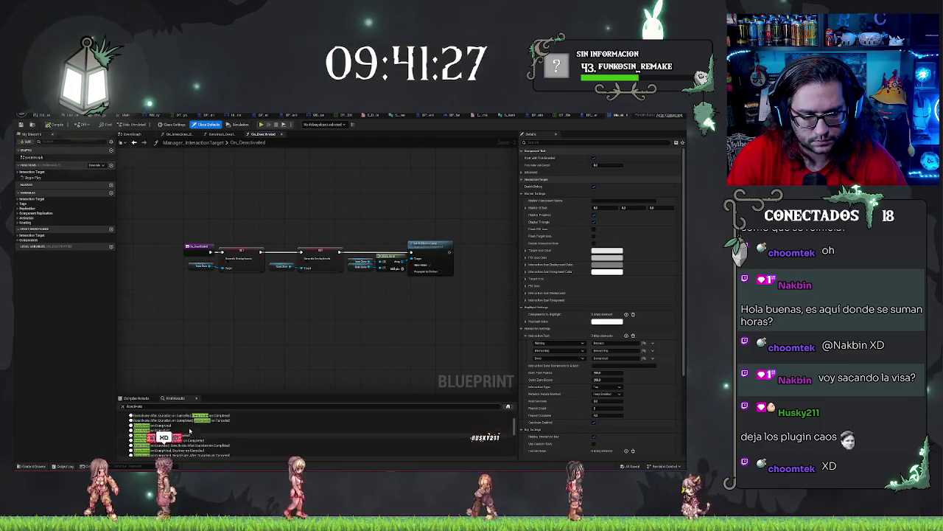
scroll(190, 431, down, 3)
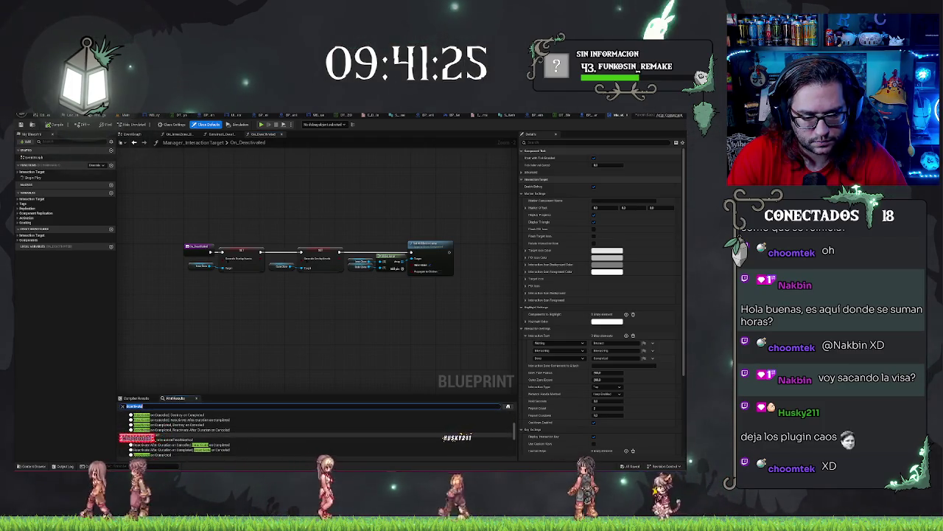
text(activate)
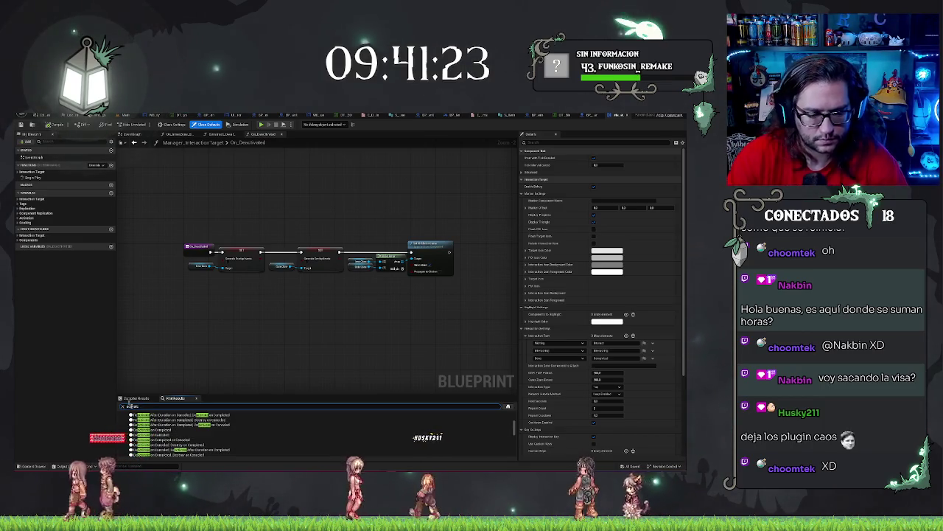
double_click(147, 416)
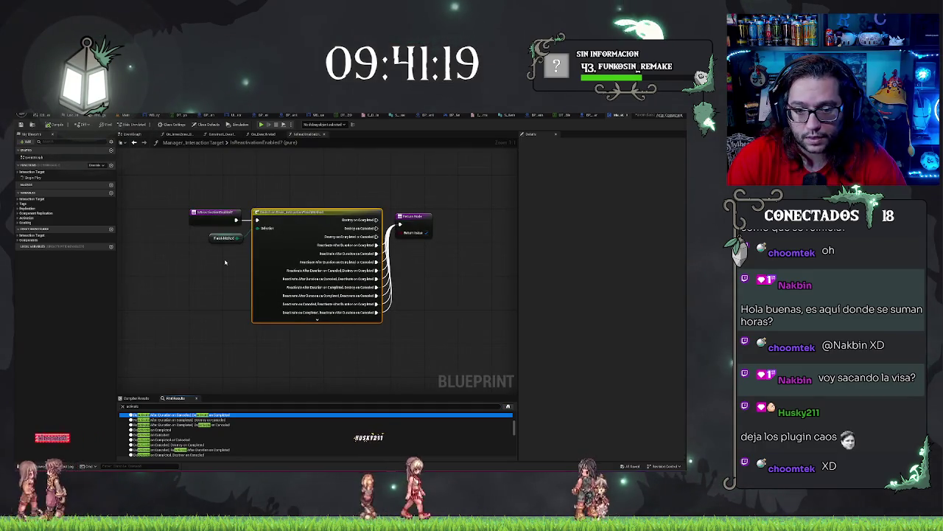
scroll(198, 414, up, 3)
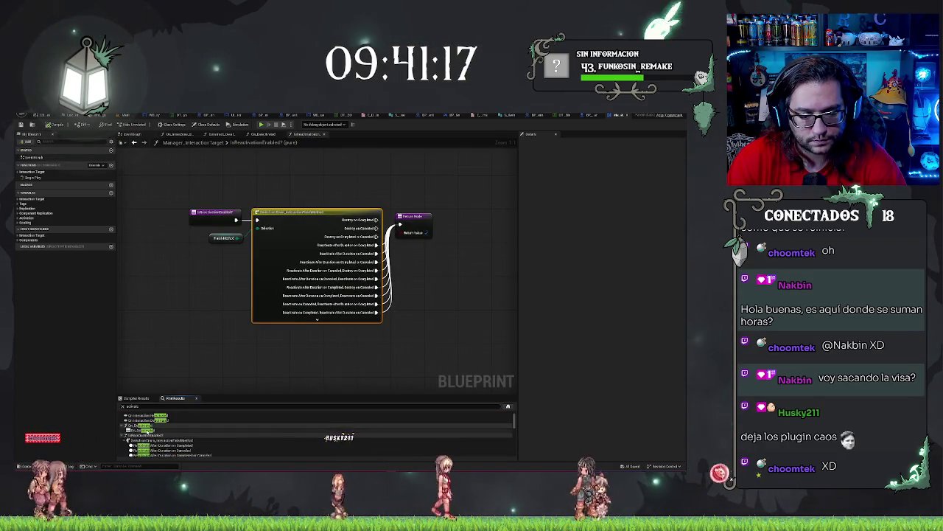
scroll(184, 435, down, 5)
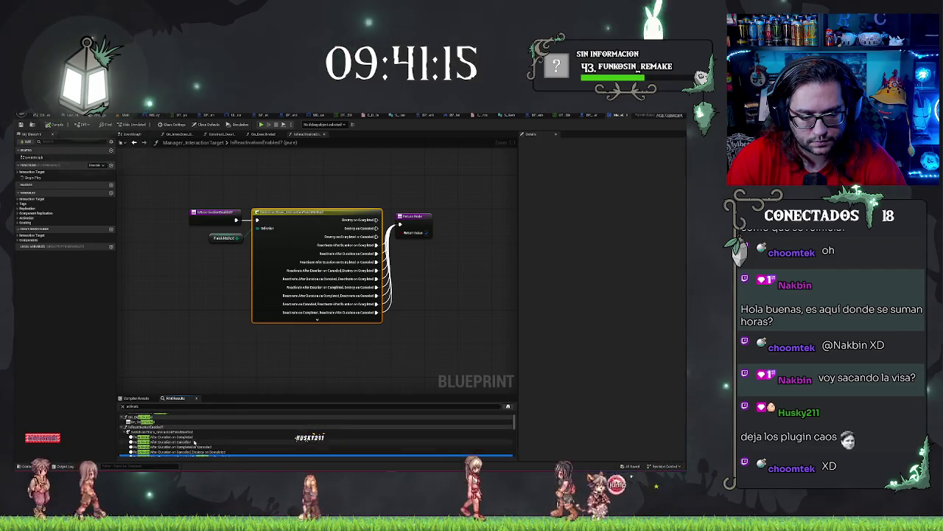
scroll(190, 437, up, 5)
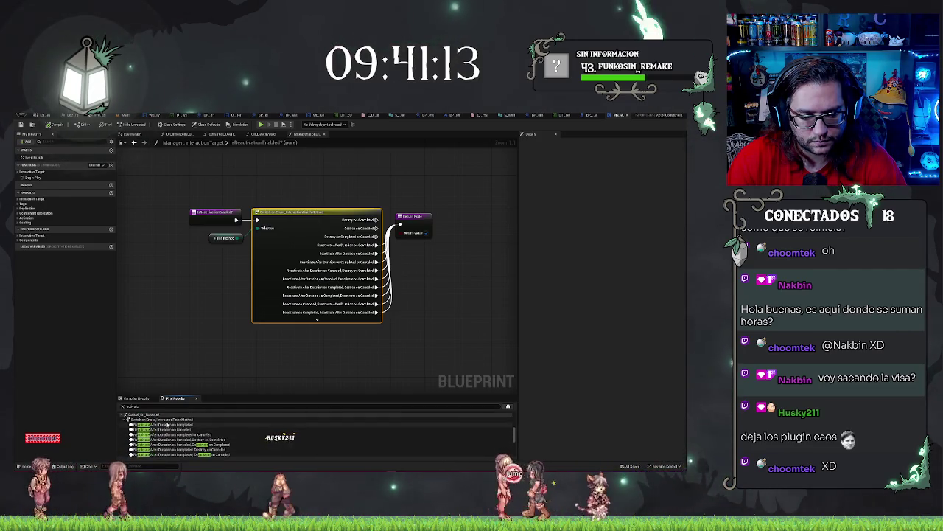
scroll(184, 427, down, 5)
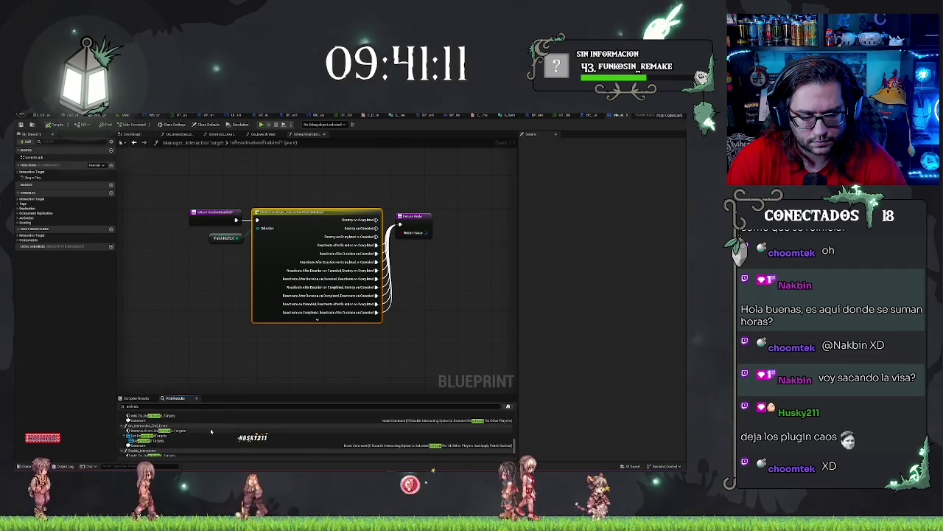
scroll(212, 431, up, 5)
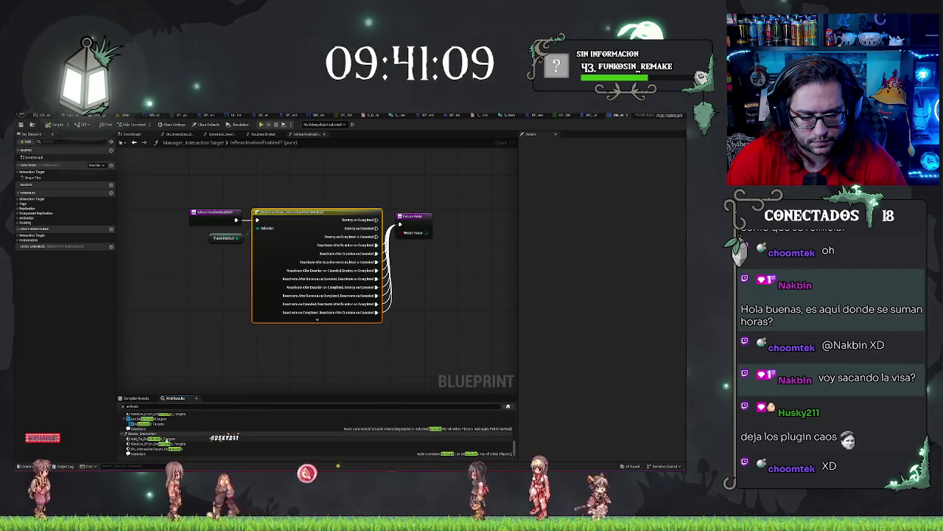
double_click(211, 433)
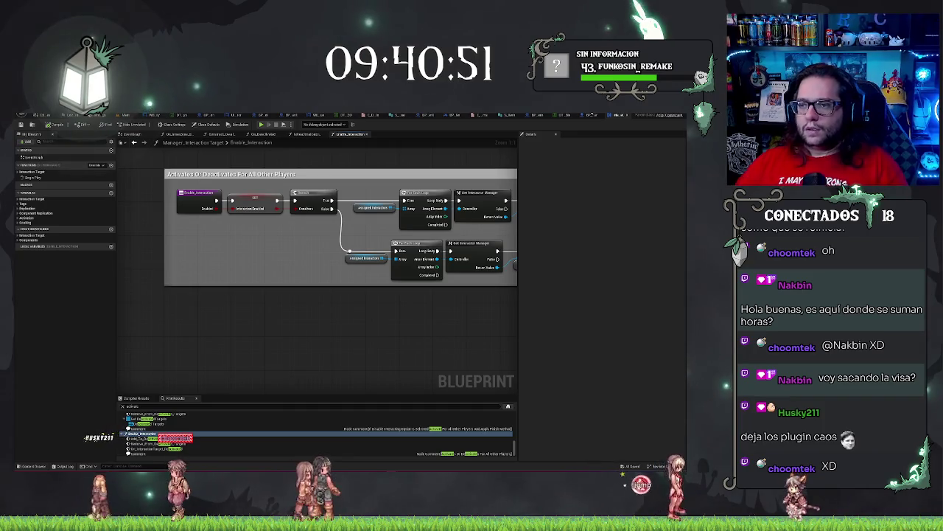
Add a Set Interaction Enabled node on Manager Interaction Target in BP_Item's EventGraph.
click(590, 116)
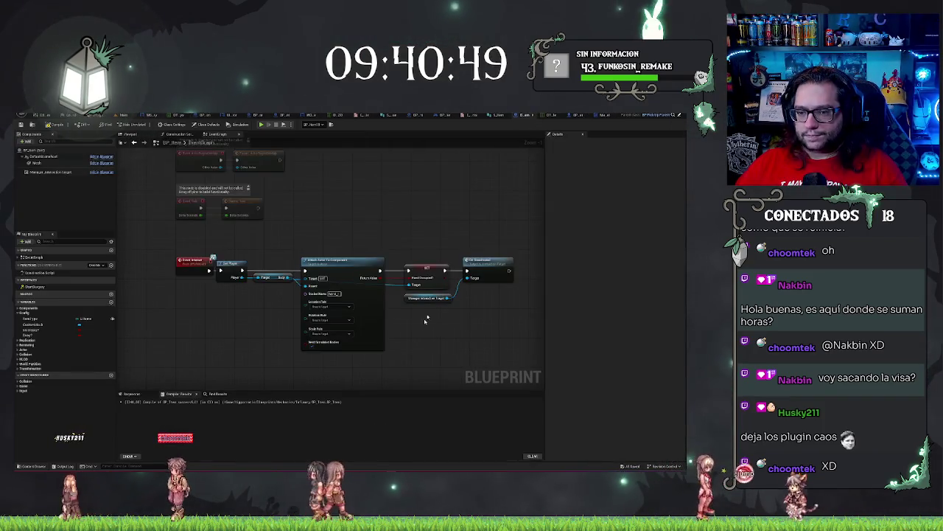
drag(476, 318, 475, 319)
text(Interacti)
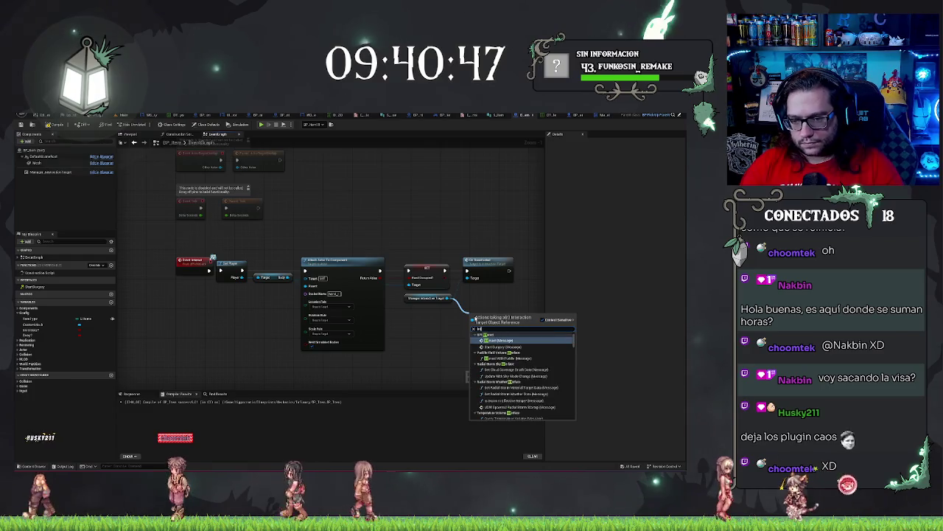
text(on)
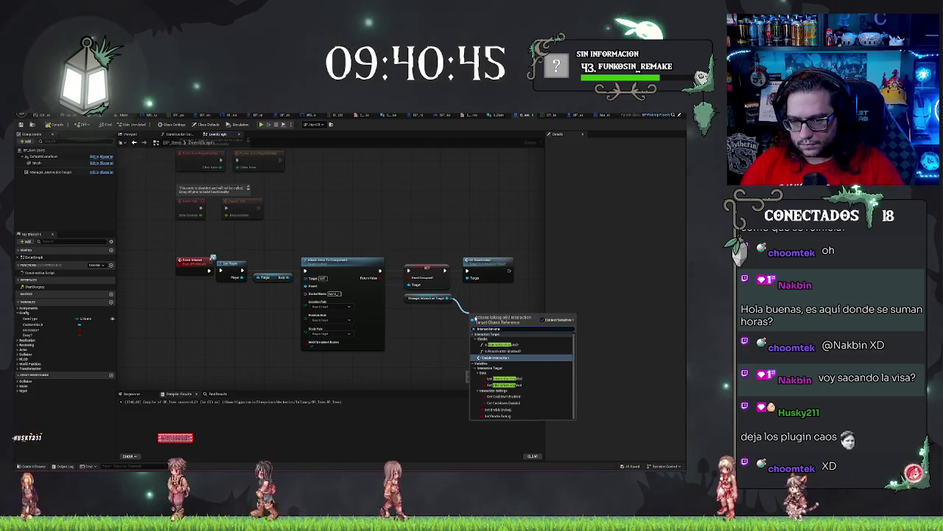
click(507, 384)
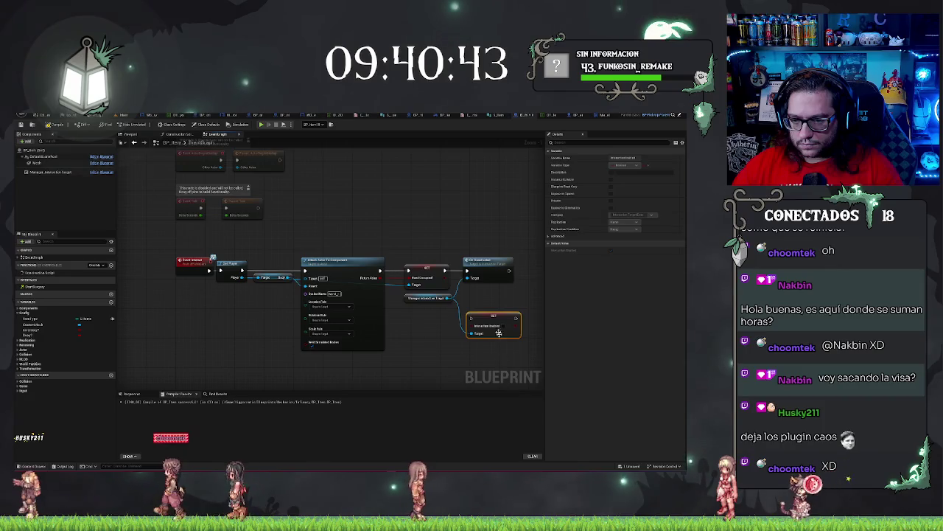
click(451, 271)
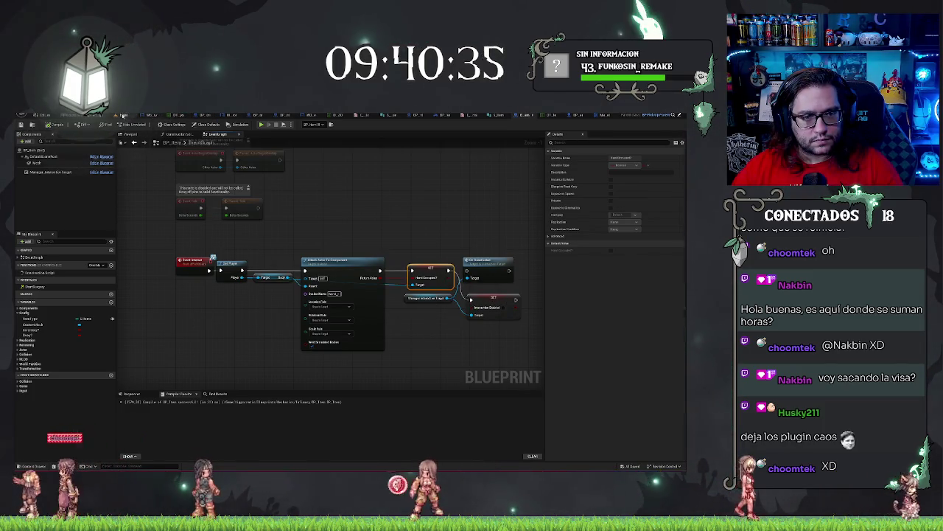
click(124, 115)
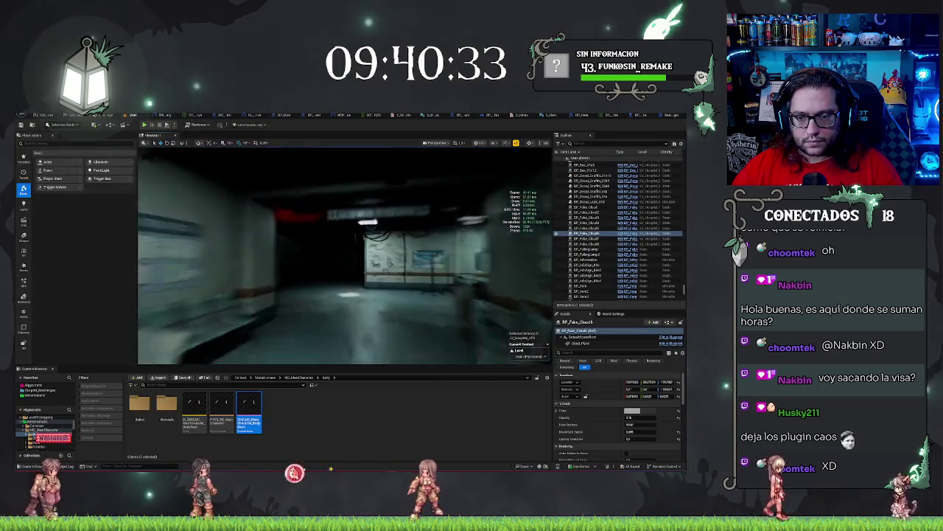
Playtest the level, then switch back to the Enable_Interaction graph.
right_click(415, 346)
key(Escape)
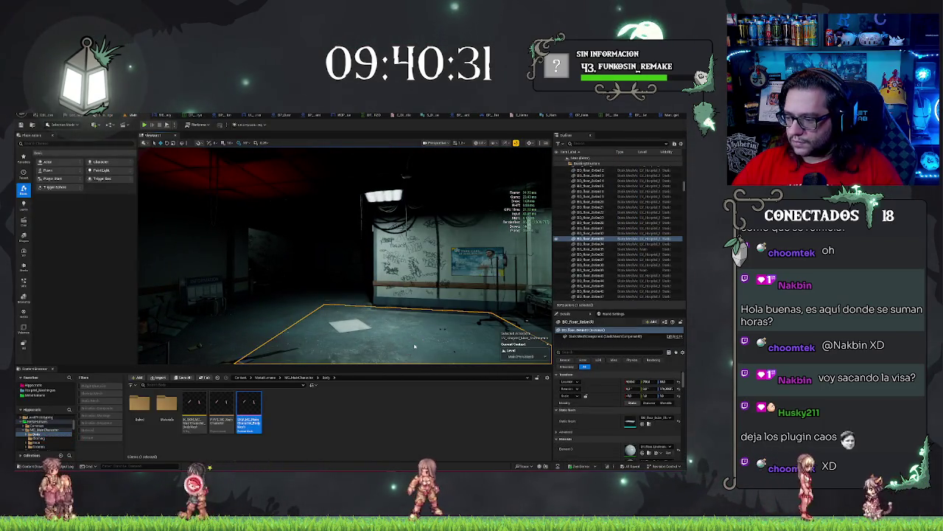
key(alt+p)
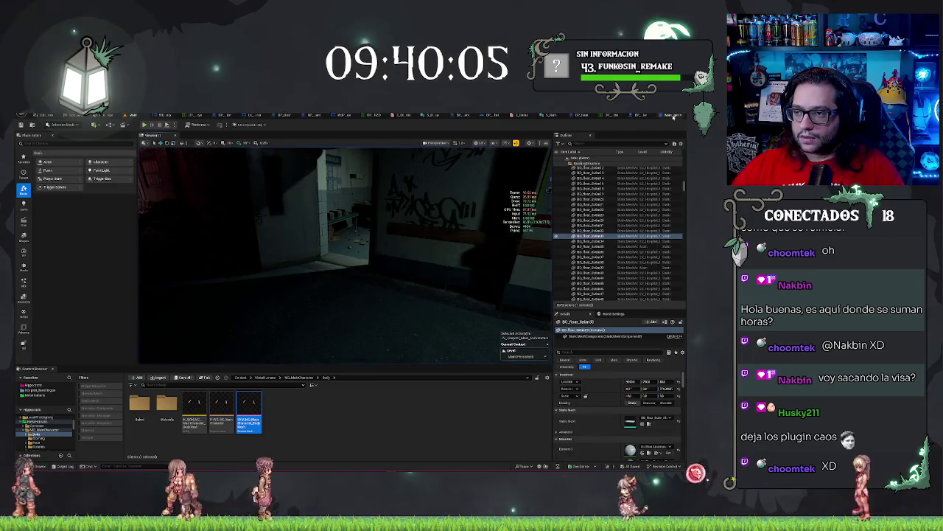
key(alt+Tab)
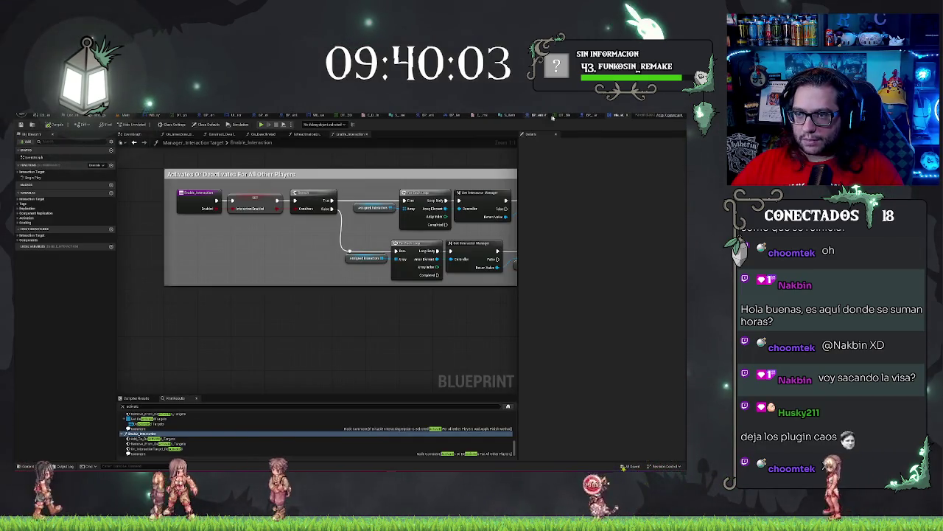
Connect the pickup chain's last node execution into the Set Interaction Enabled node.
click(536, 117)
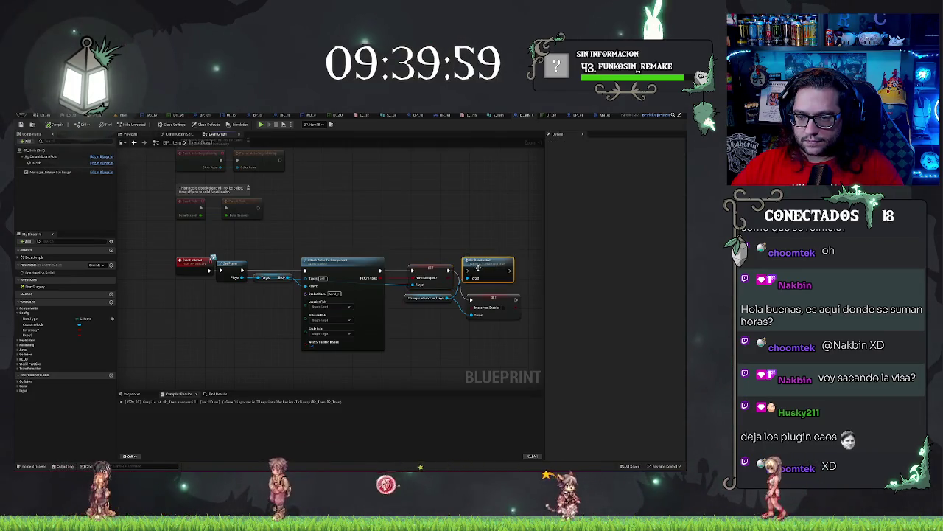
click(483, 262)
drag(509, 270, 525, 298)
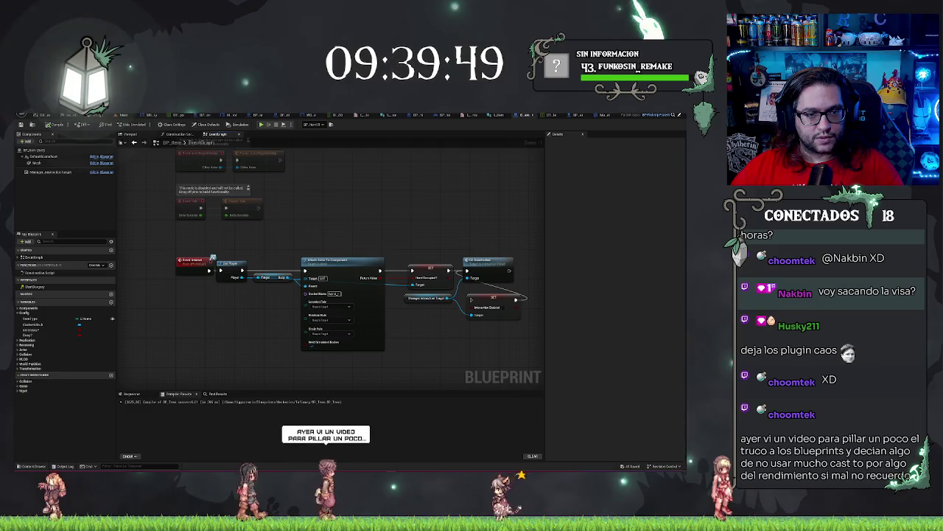
click(56, 124)
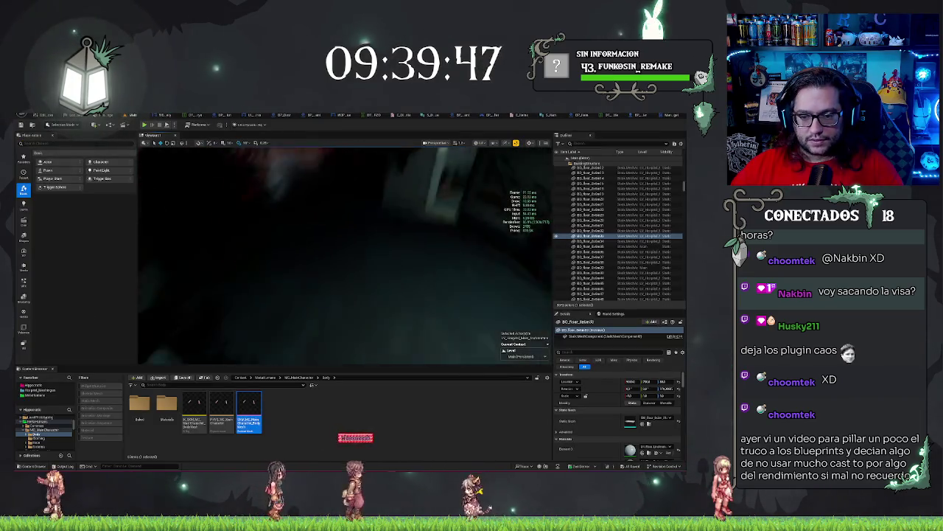
Play from a floor spot near the chairs, walk into the tiled room, and pick up the purple box.
right_click(325, 294)
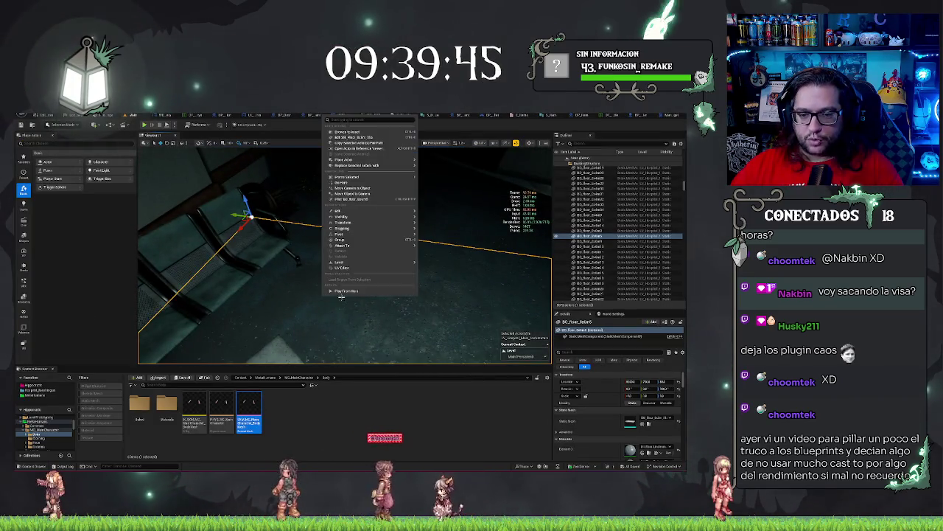
click(347, 293)
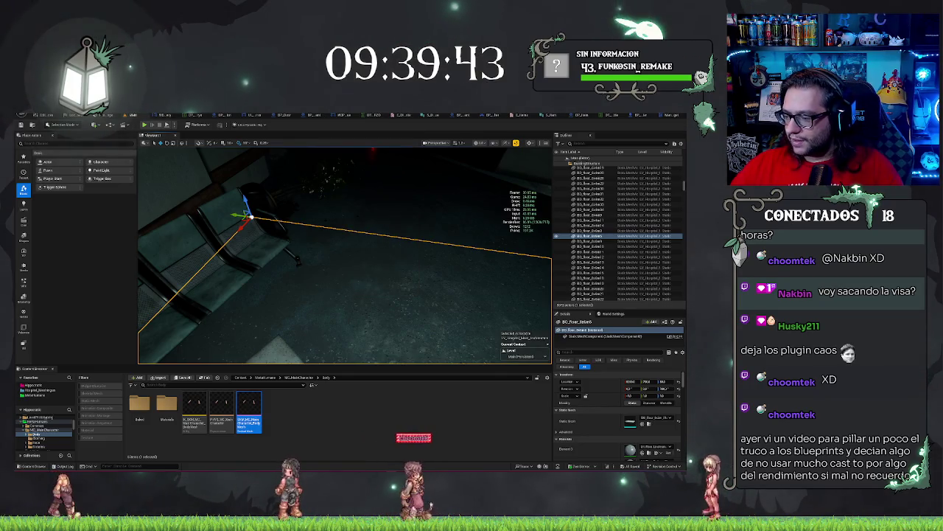
key(alt+p)
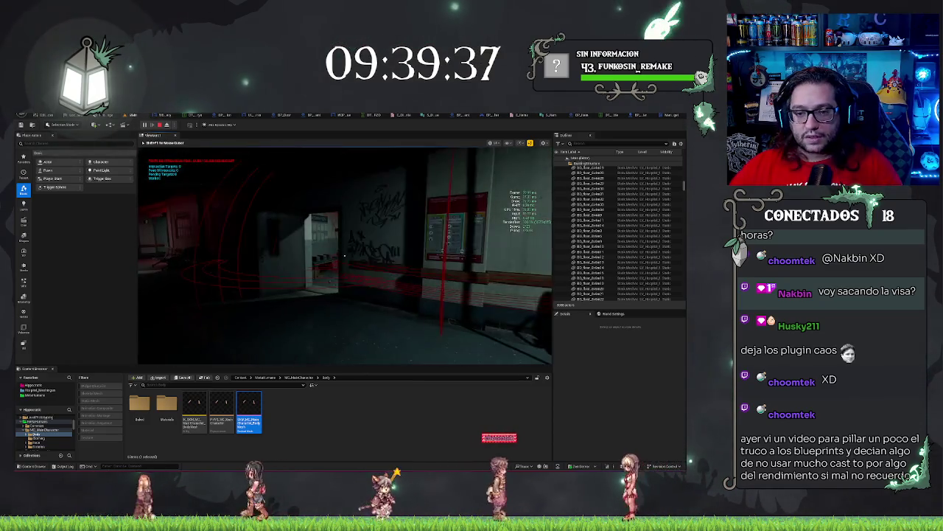
key(w)
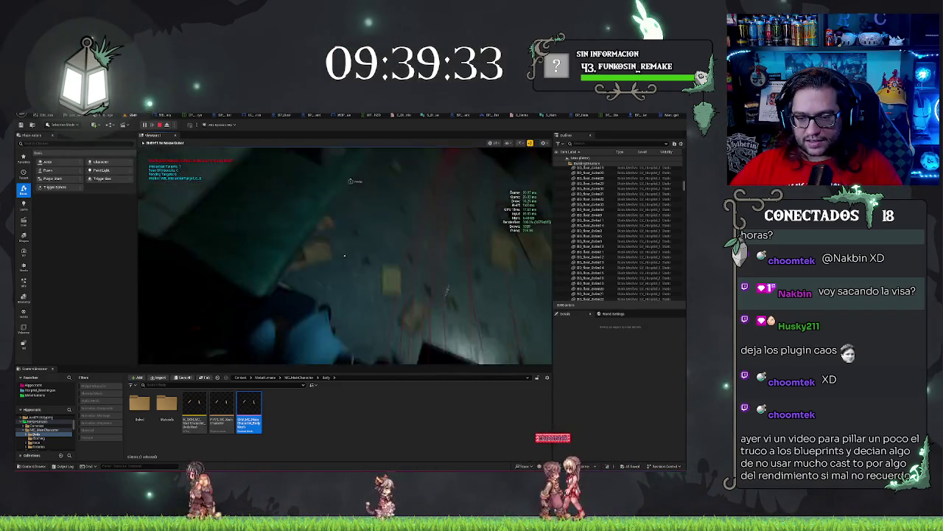
key(e)
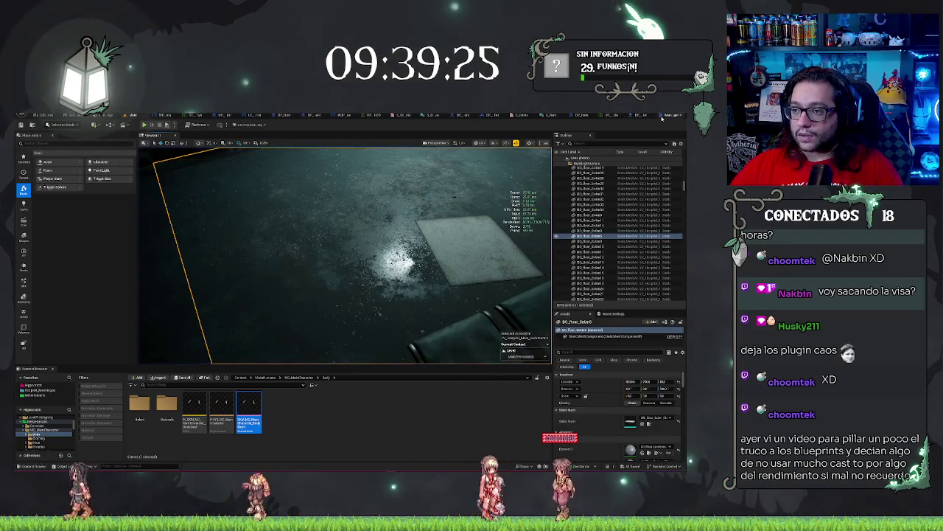
key(Escape)
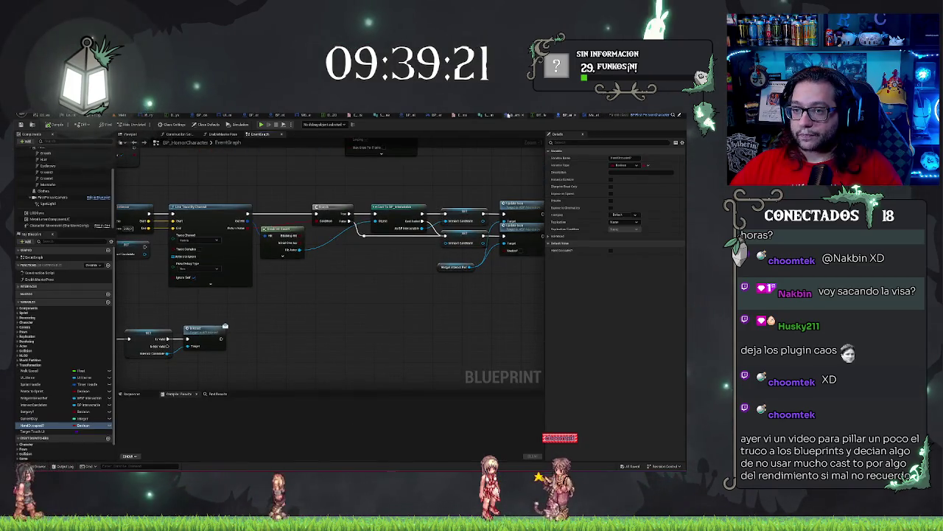
Delete BP_Item's Set Interaction Enabled node and open On_Deactivated from the call node.
click(509, 115)
drag(452, 325, 467, 255)
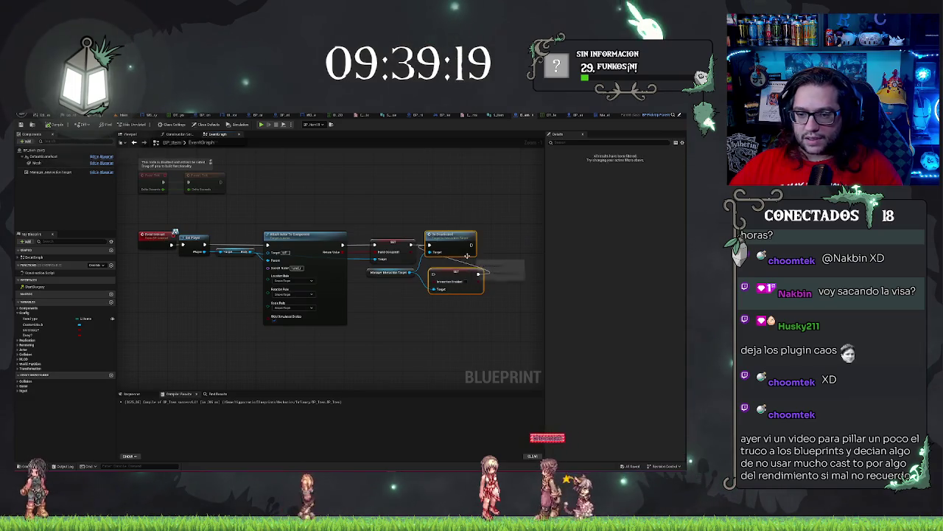
key(Delete)
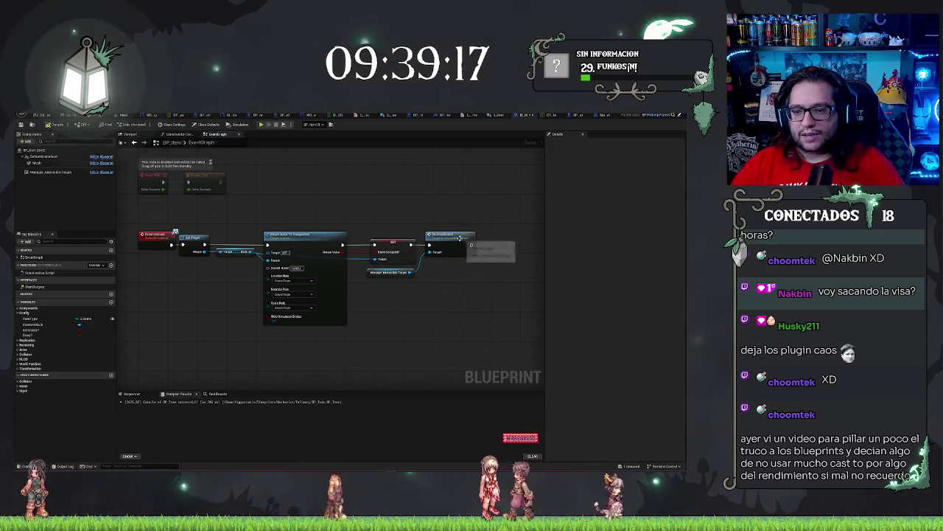
scroll(438, 283, up, 1)
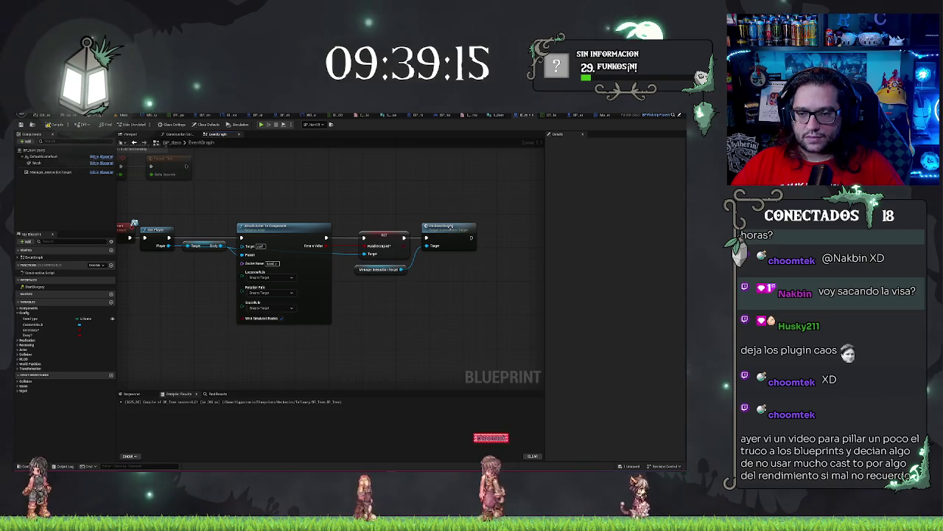
double_click(450, 231)
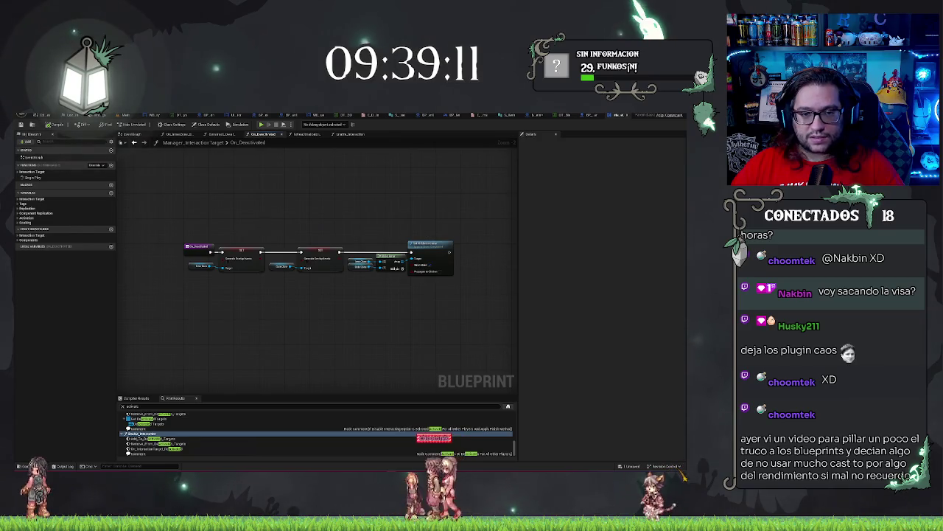
Expand the Interaction Target, Binded Actions, Checks, Visual, events and Main function categories.
click(20, 171)
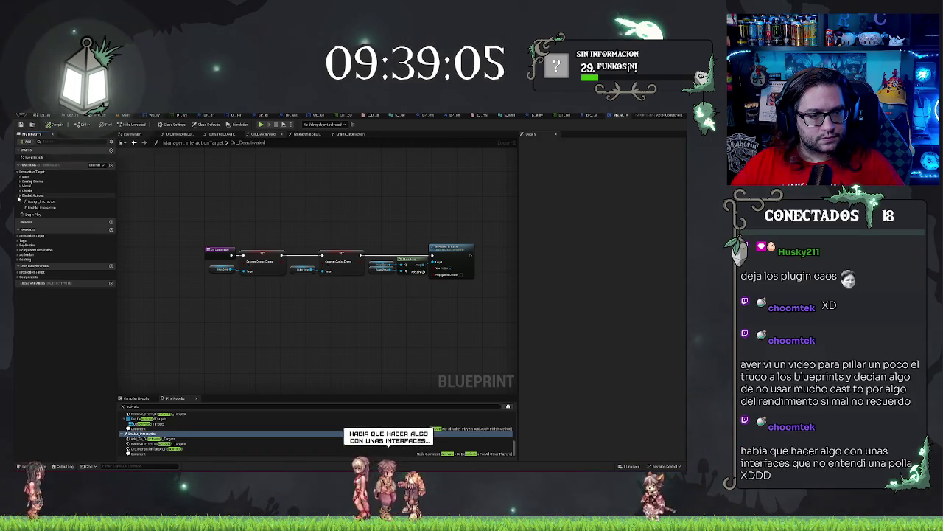
click(20, 195)
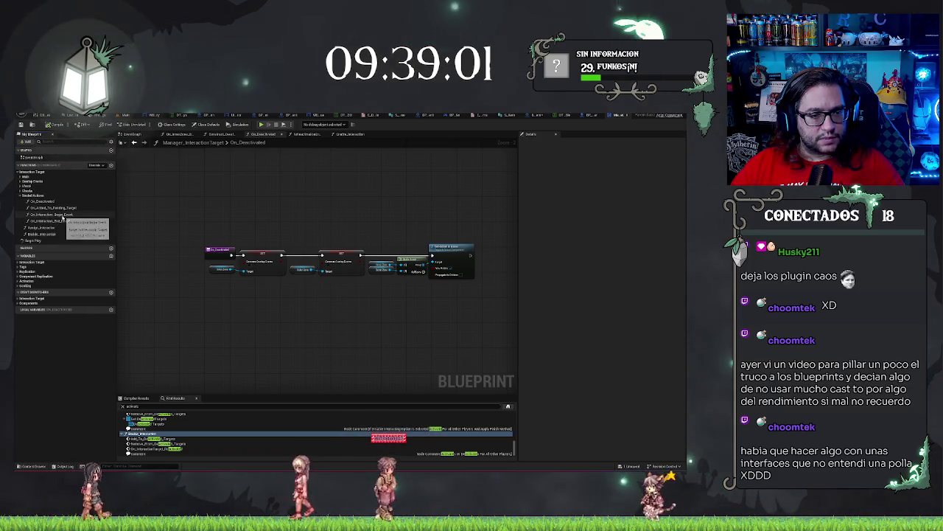
click(20, 190)
click(20, 186)
click(18, 182)
click(19, 182)
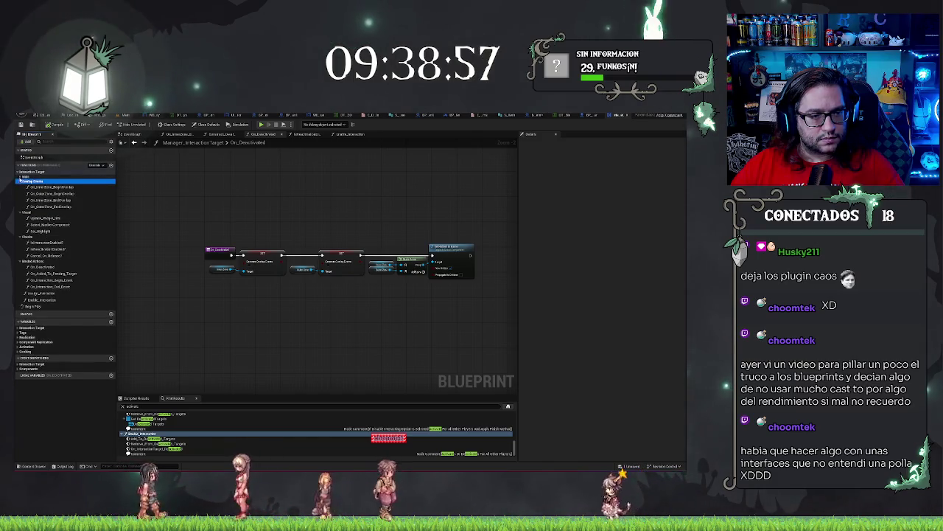
click(20, 177)
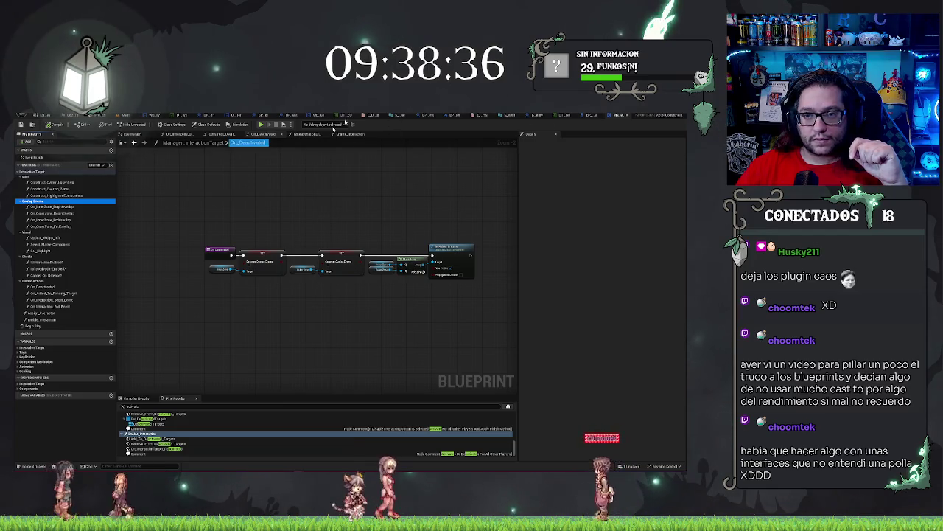
click(122, 116)
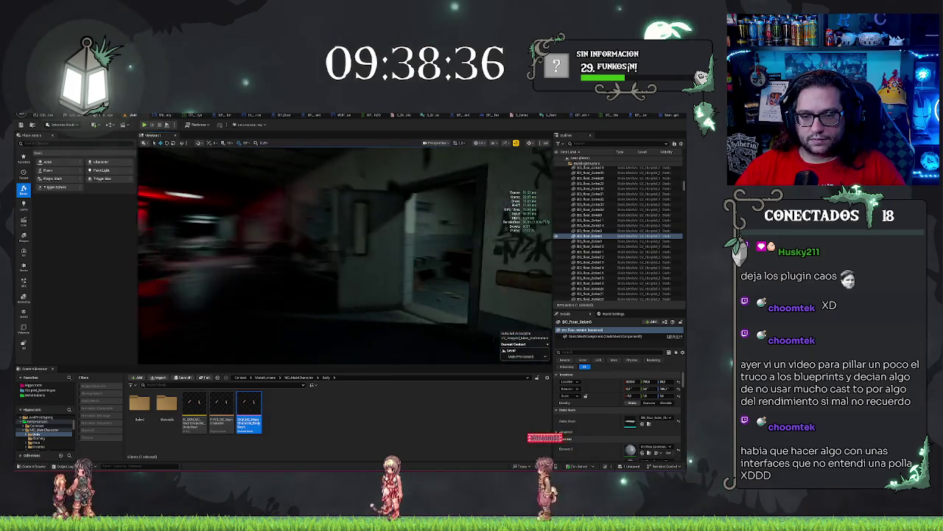
click(440, 251)
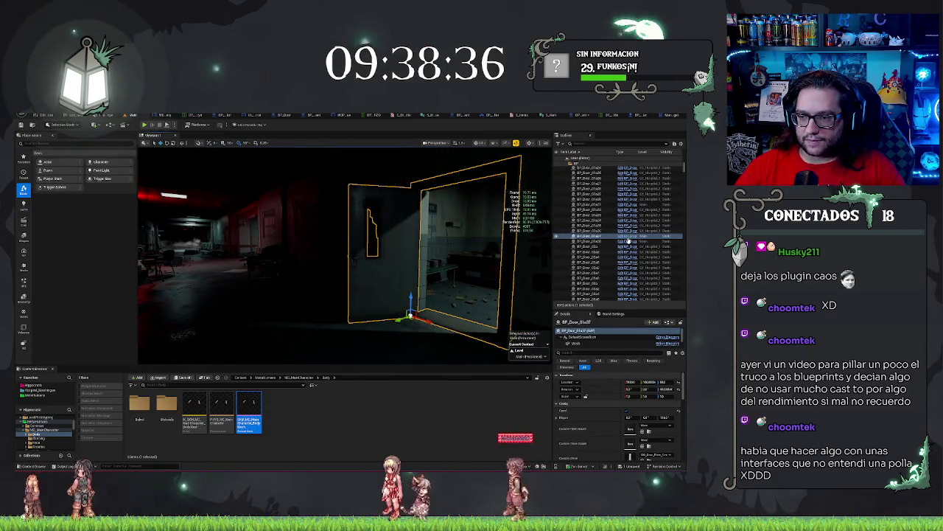
click(625, 237)
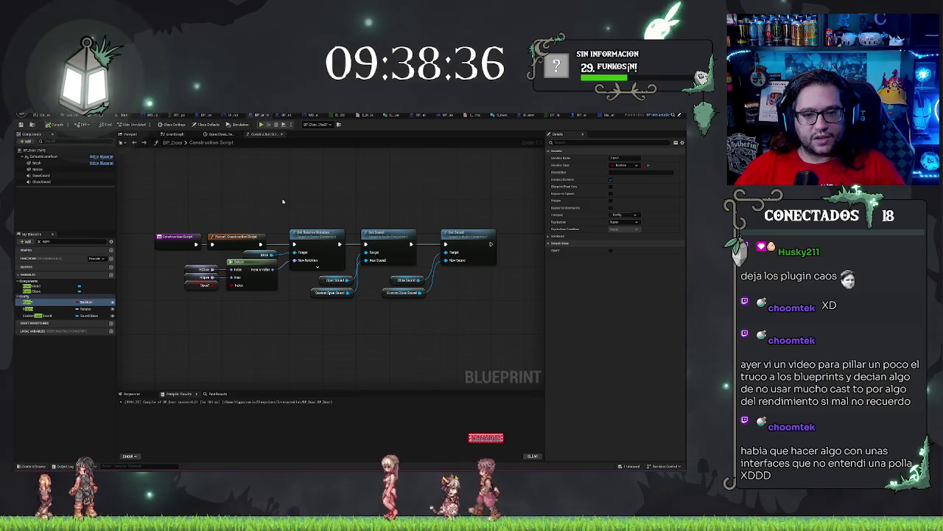
click(207, 134)
click(171, 134)
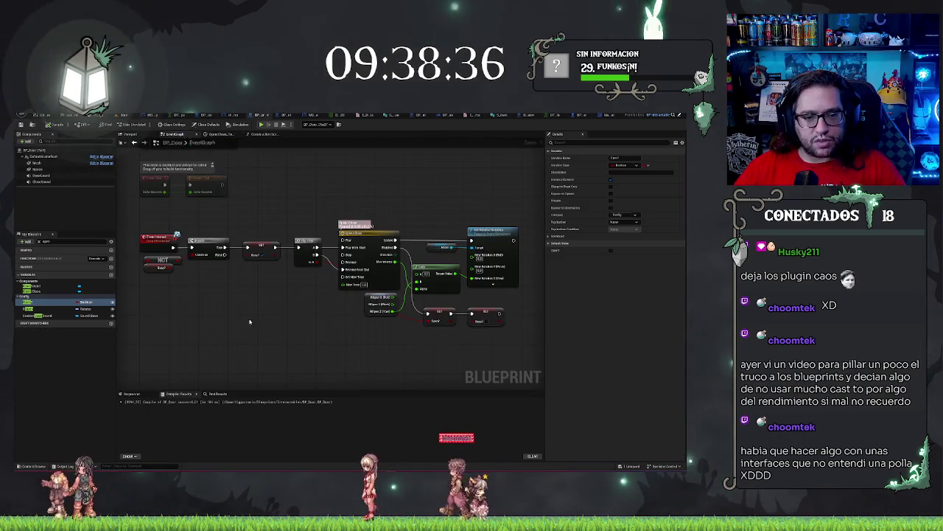
mouse_move(127, 205)
mouse_down()
mouse_move(413, 275)
mouse_move(520, 333)
mouse_up()
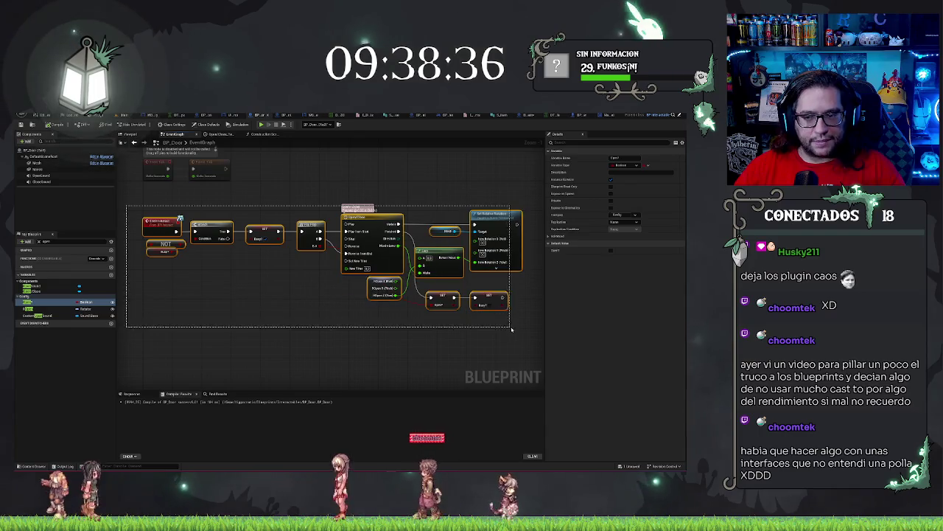
drag(135, 208, 152, 218)
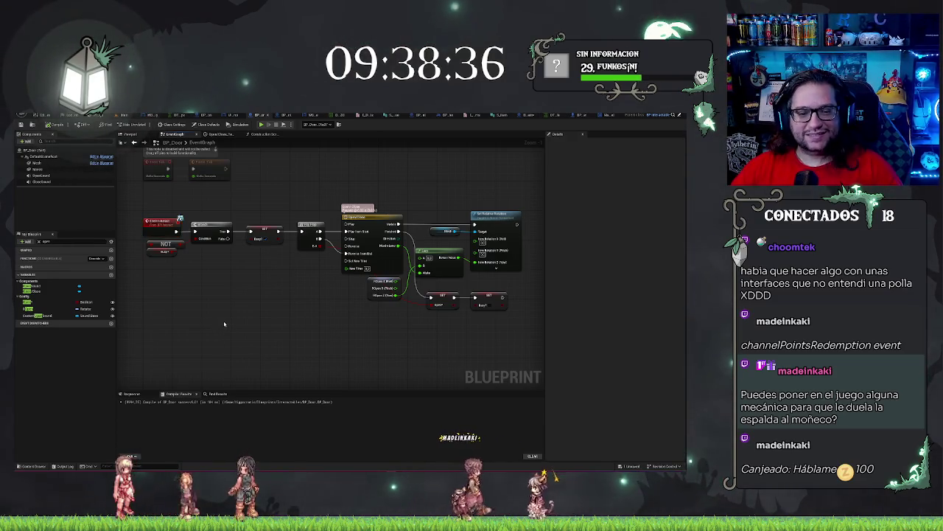
mouse_move(216, 299)
mouse_down()
mouse_move(282, 314)
mouse_move(266, 311)
mouse_up()
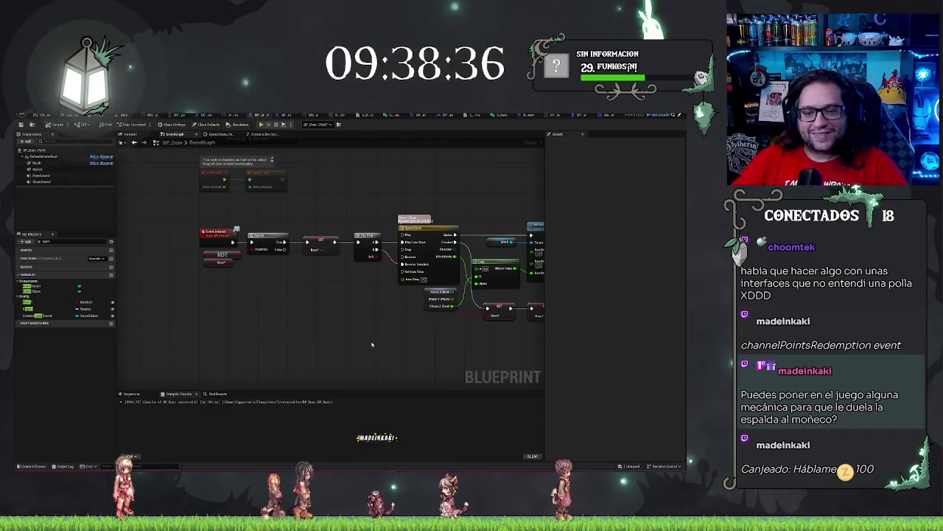
mouse_move(338, 327)
mouse_down()
mouse_move(315, 328)
mouse_move(299, 316)
mouse_up()
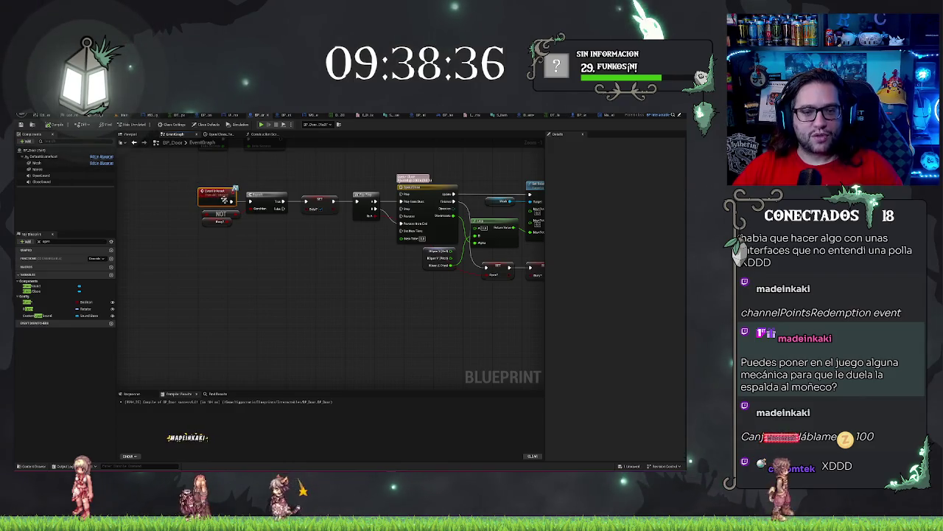
mouse_move(258, 268)
mouse_down()
mouse_move(287, 306)
mouse_move(318, 280)
mouse_up()
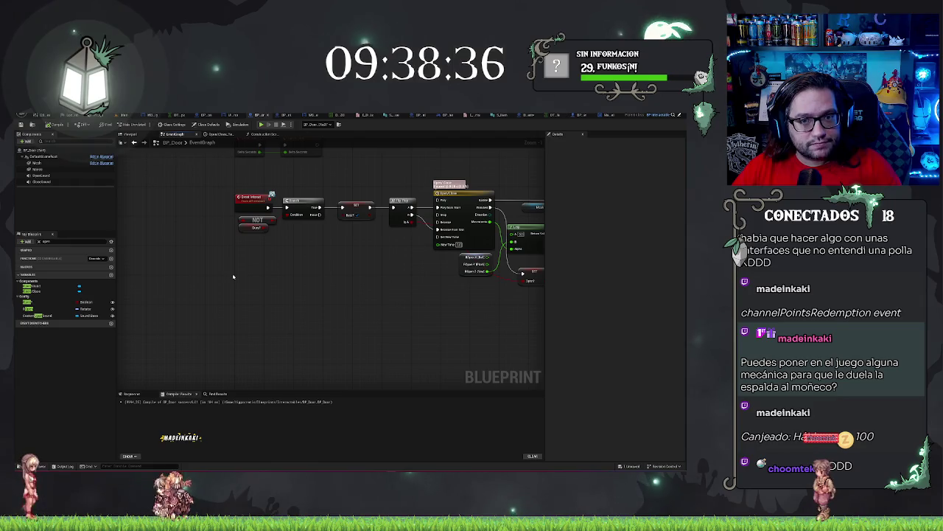
mouse_move(278, 340)
mouse_down()
mouse_move(250, 370)
mouse_move(159, 361)
mouse_move(249, 281)
mouse_up()
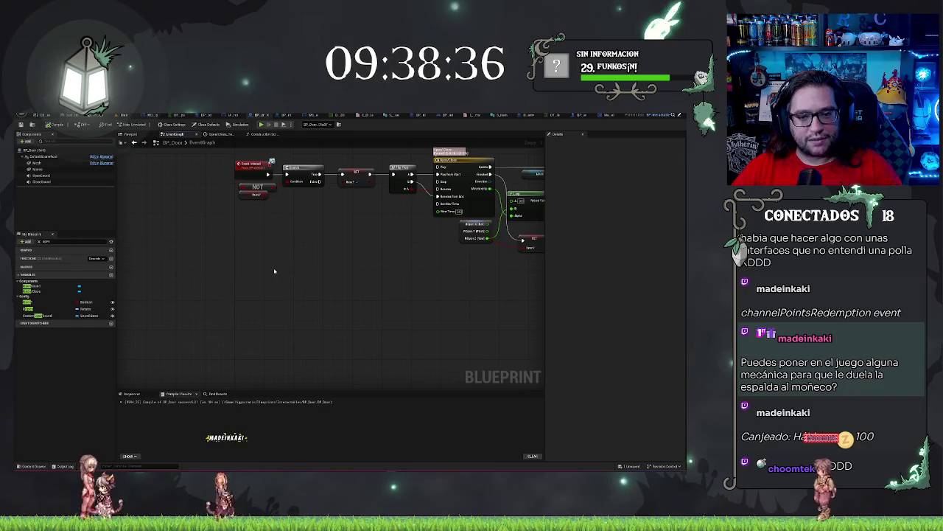
Add a Get All Actors Of Class node from the 'actor' search and move it down-left.
right_click(260, 279)
text(ac)
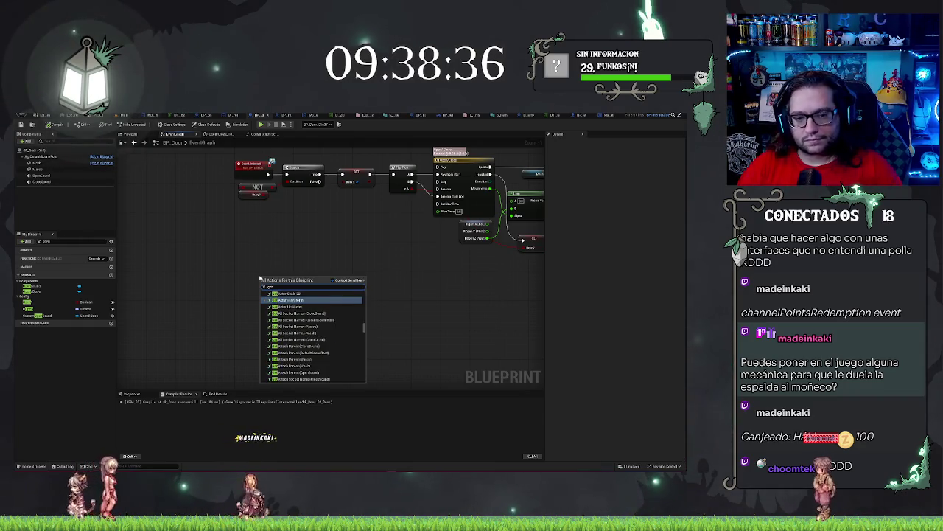
text(tor)
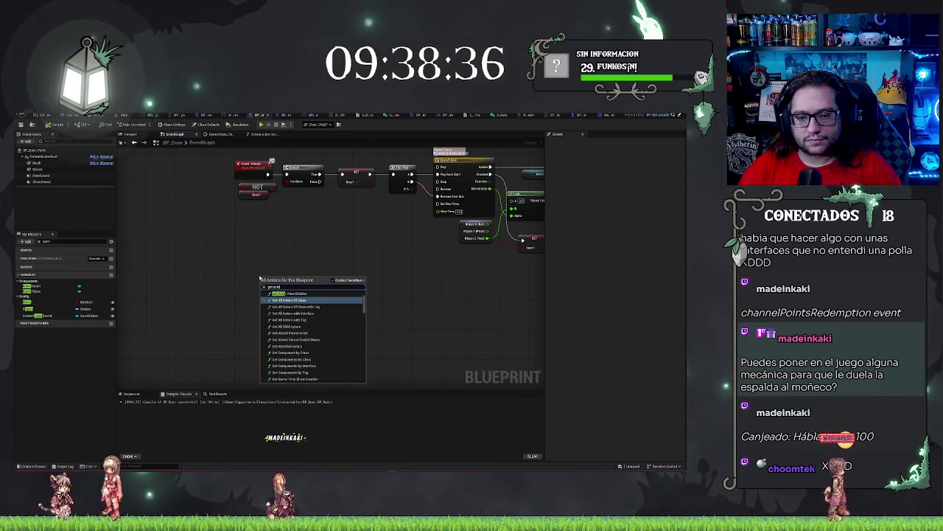
key(Return)
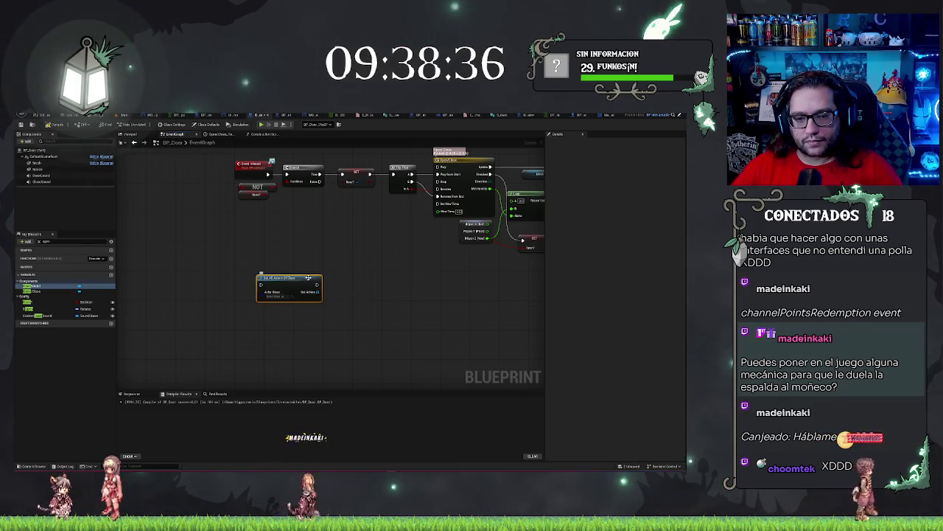
mouse_move(305, 277)
mouse_down()
mouse_move(282, 303)
mouse_move(322, 319)
mouse_move(337, 313)
mouse_move(328, 323)
mouse_up()
Pull a GET (a copy) element from Out Actors and reposition it up and left.
click(325, 324)
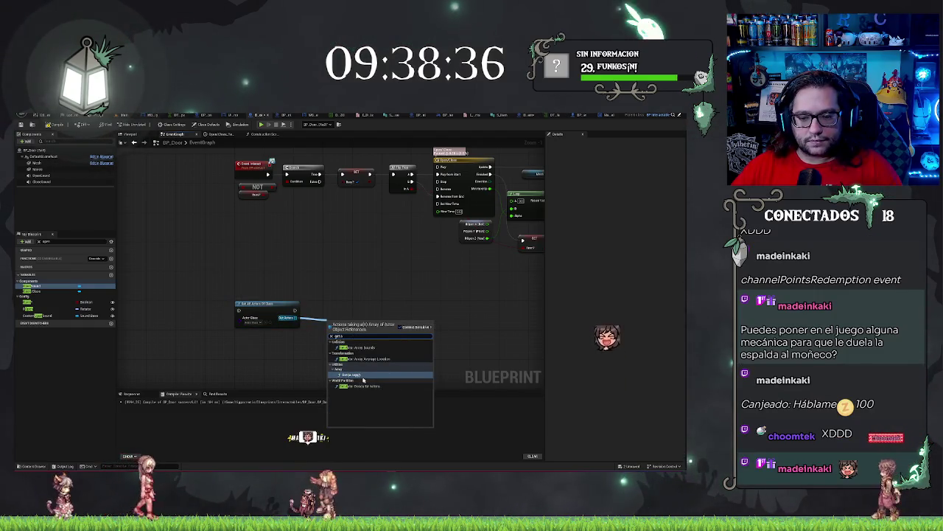
click(362, 376)
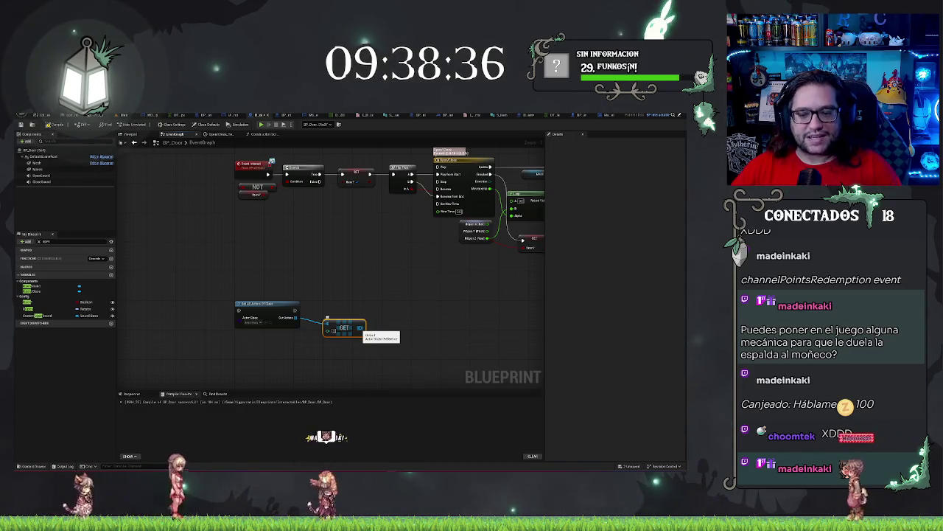
drag(356, 327, 348, 294)
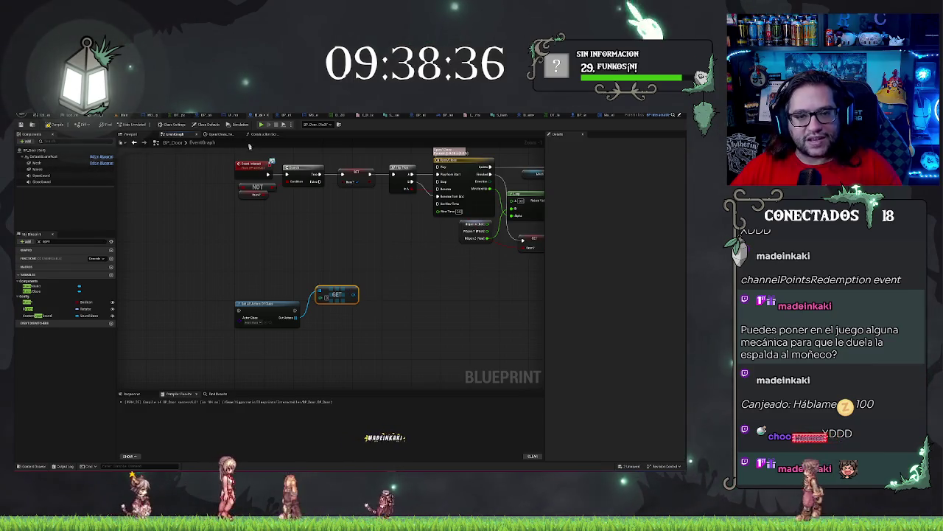
drag(352, 294, 382, 295)
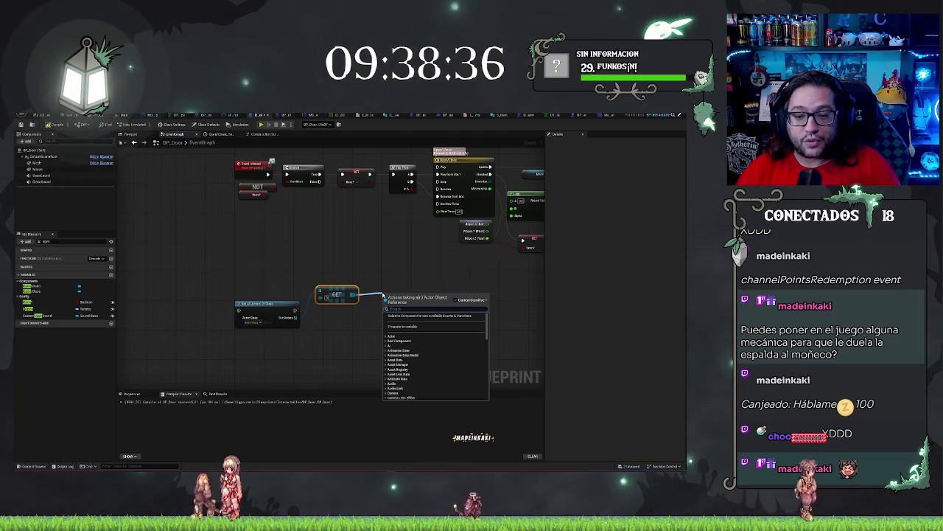
drag(215, 156, 246, 176)
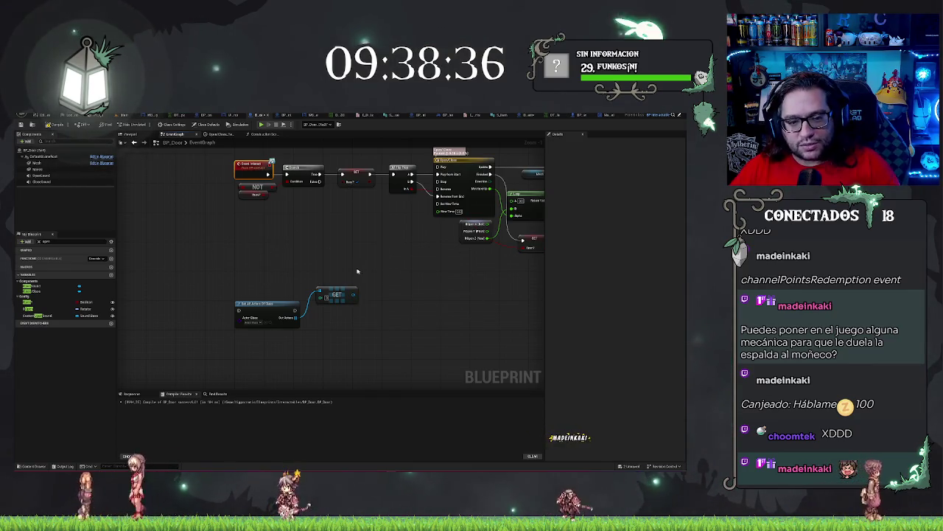
Add a custom event named Lumbago to the BP_Door graph via the 'add cus' search.
drag(326, 261, 360, 326)
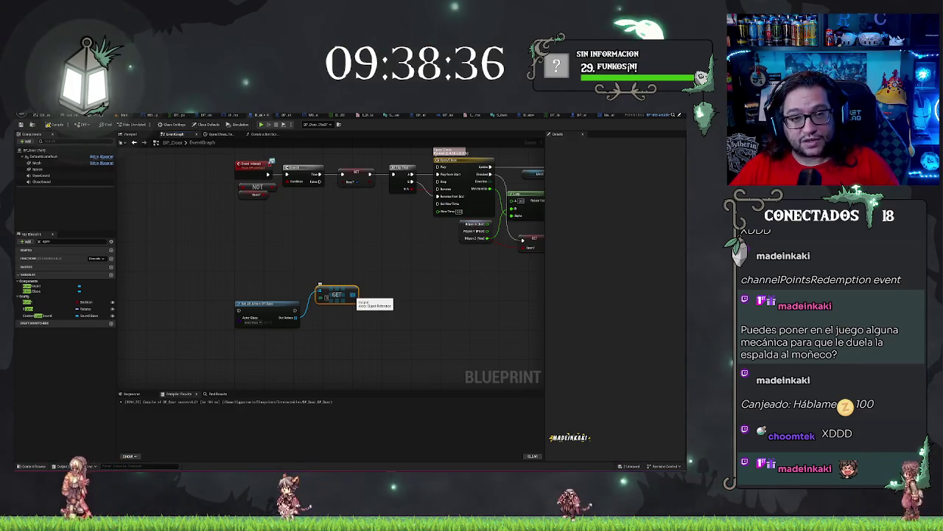
drag(354, 296, 379, 296)
click(360, 225)
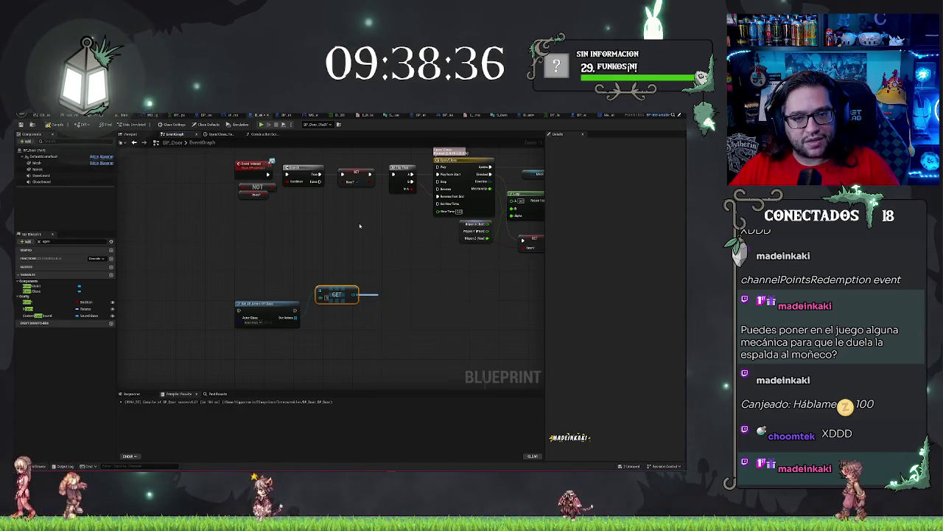
mouse_move(361, 226)
mouse_down()
mouse_move(375, 362)
mouse_move(396, 257)
mouse_up()
right_click(305, 262)
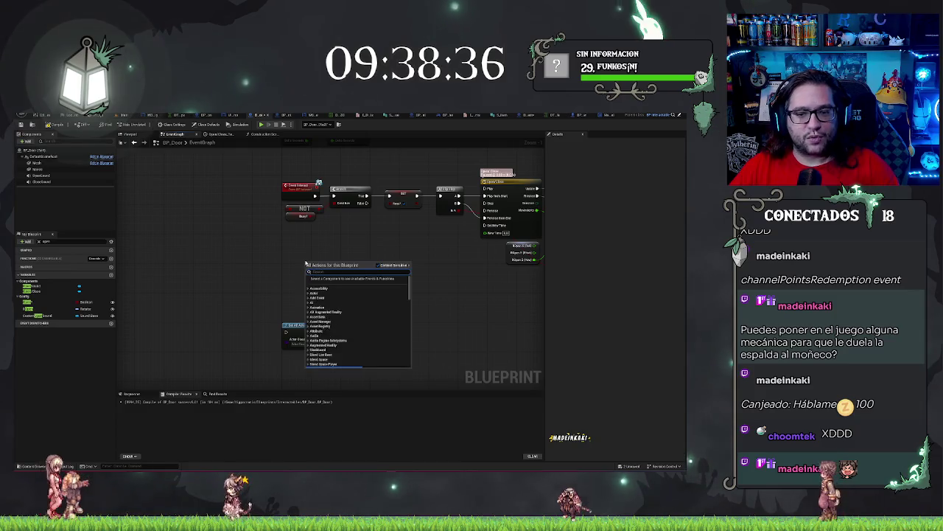
text(add custom)
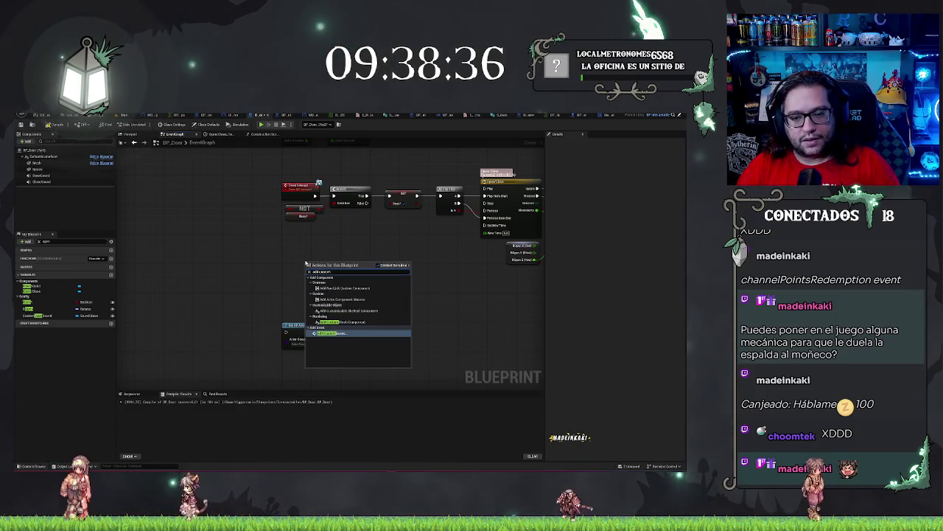
key(Return)
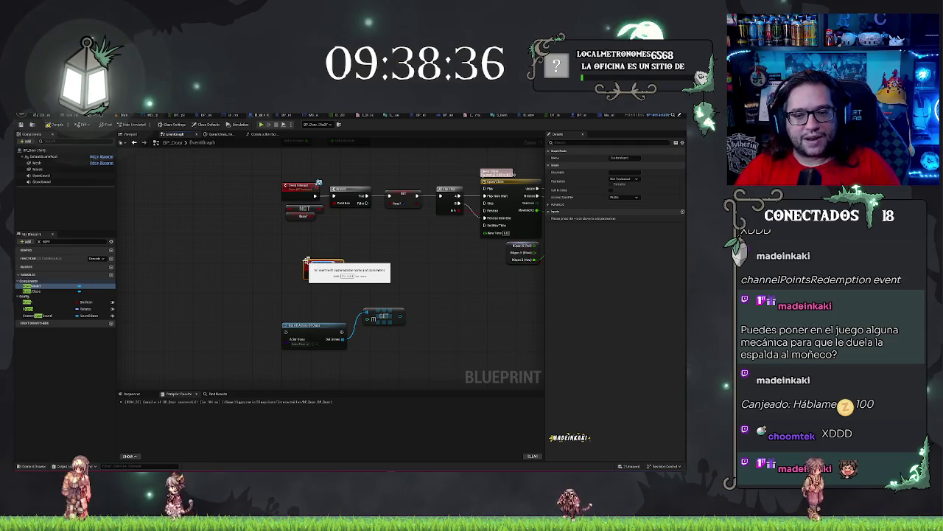
text(Lumbago)
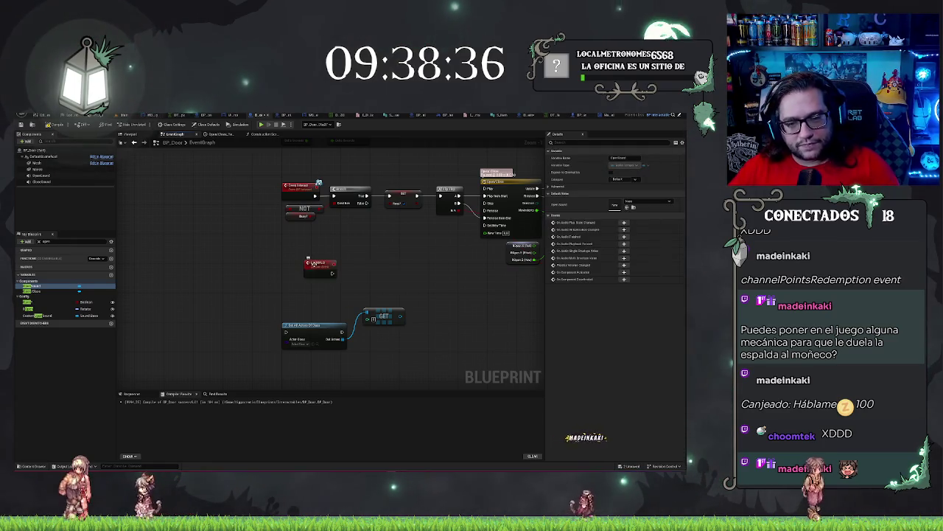
key(Return)
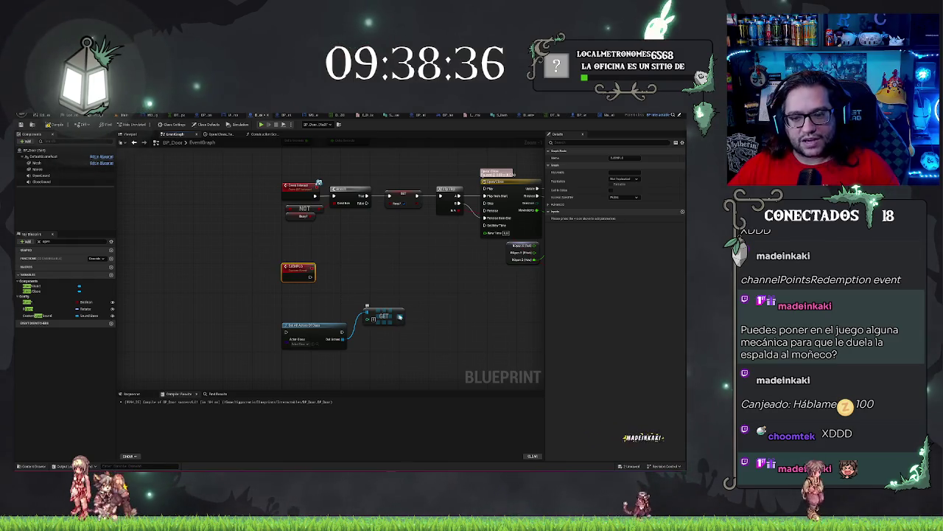
drag(401, 317, 423, 314)
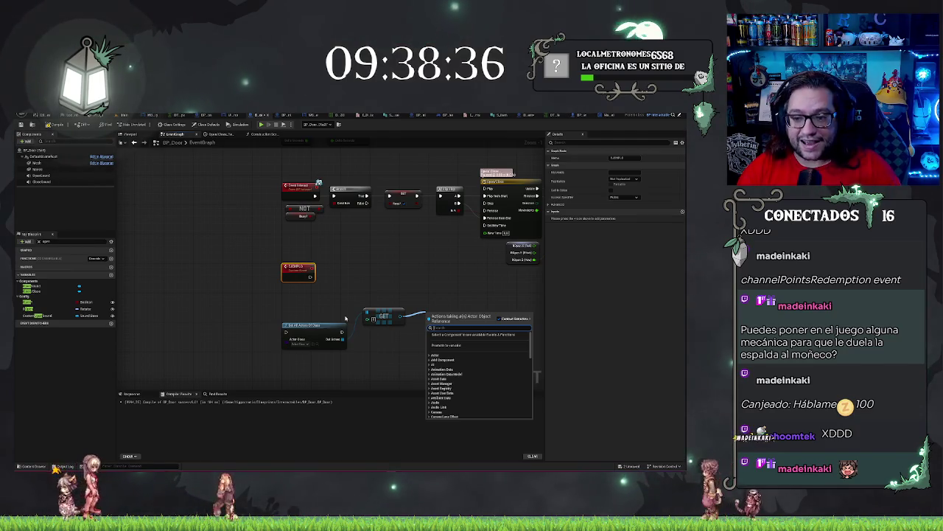
Add a Cast To BP_Door node after GET and paste a Lumbago event call.
text(cast to )
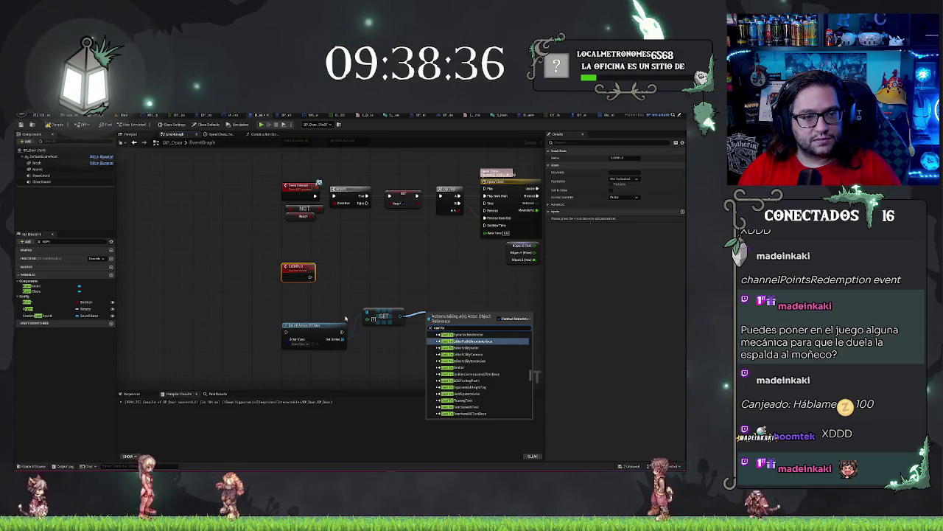
text(door)
key(Return)
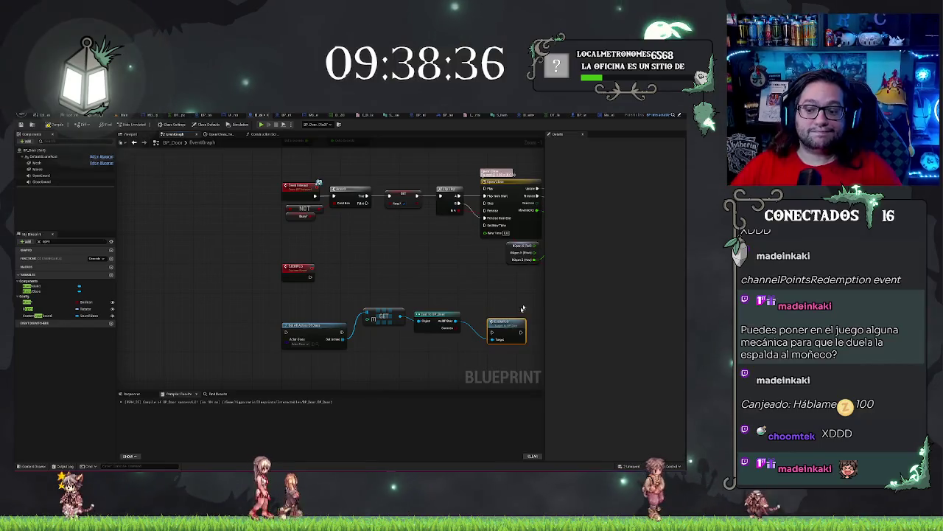
key(ctrl+v)
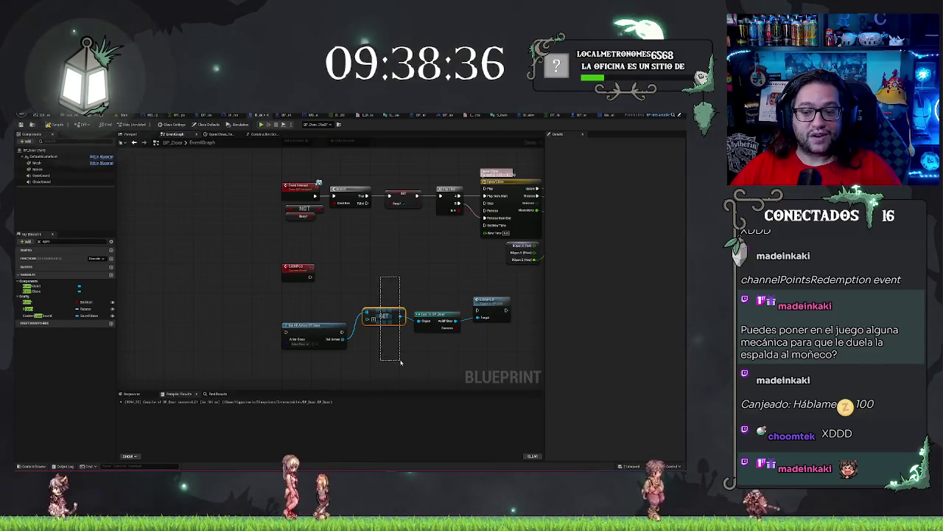
Select the GET, Cast To BP_Door and Lumbago call nodes, then frame the new cast nodes.
click(384, 316)
click(437, 329)
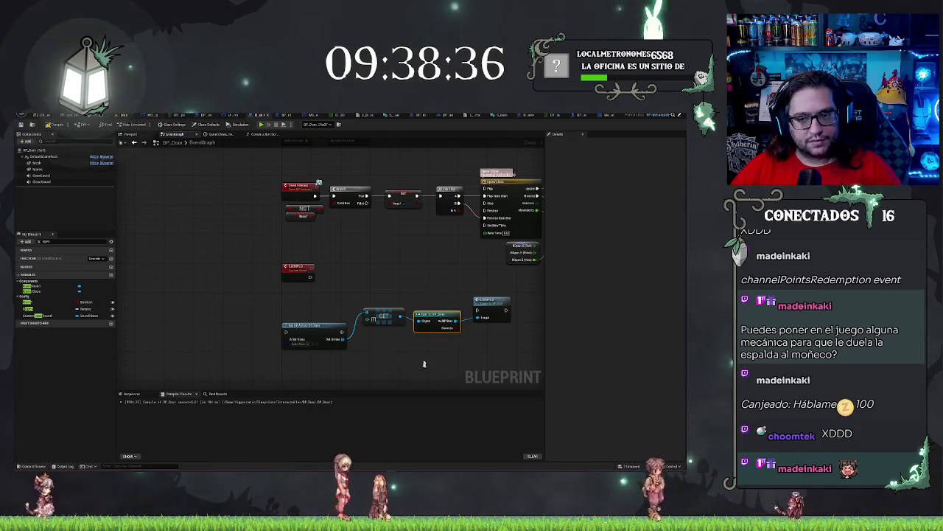
click(491, 319)
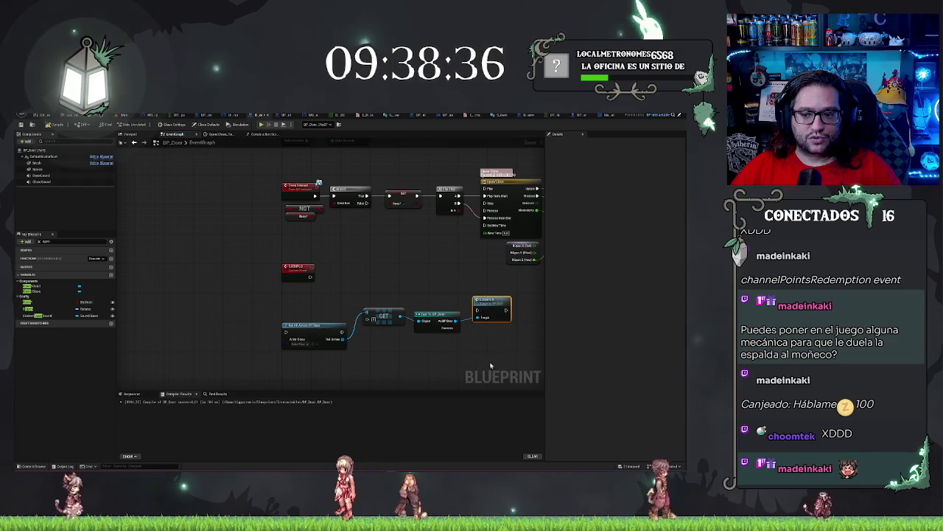
mouse_move(443, 289)
mouse_down()
mouse_move(403, 266)
mouse_move(391, 354)
mouse_move(399, 366)
mouse_move(400, 285)
mouse_up()
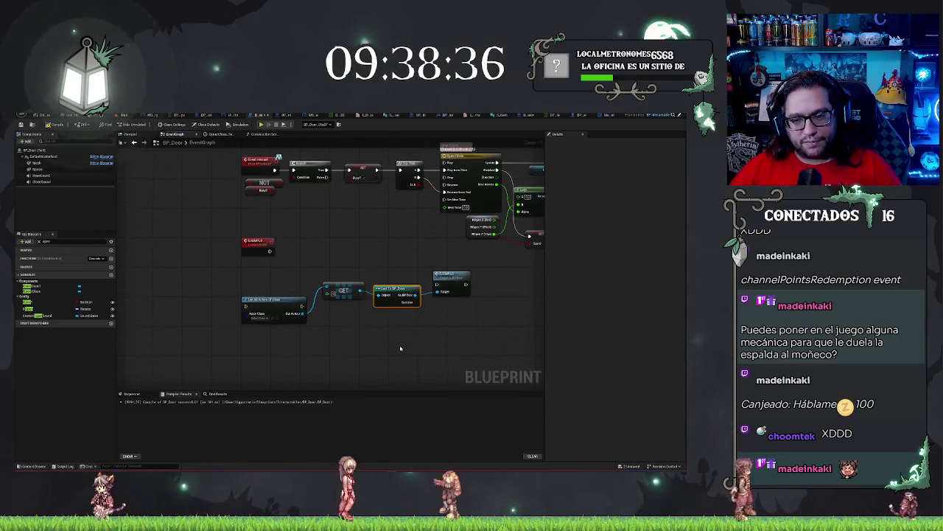
click(393, 264)
mouse_move(405, 259)
mouse_down()
mouse_move(403, 354)
mouse_move(404, 338)
mouse_up()
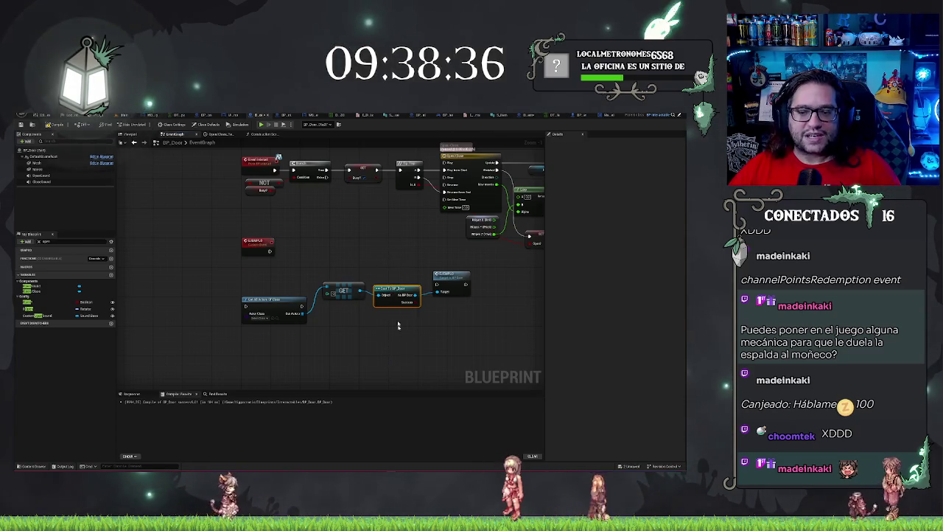
drag(403, 307, 404, 302)
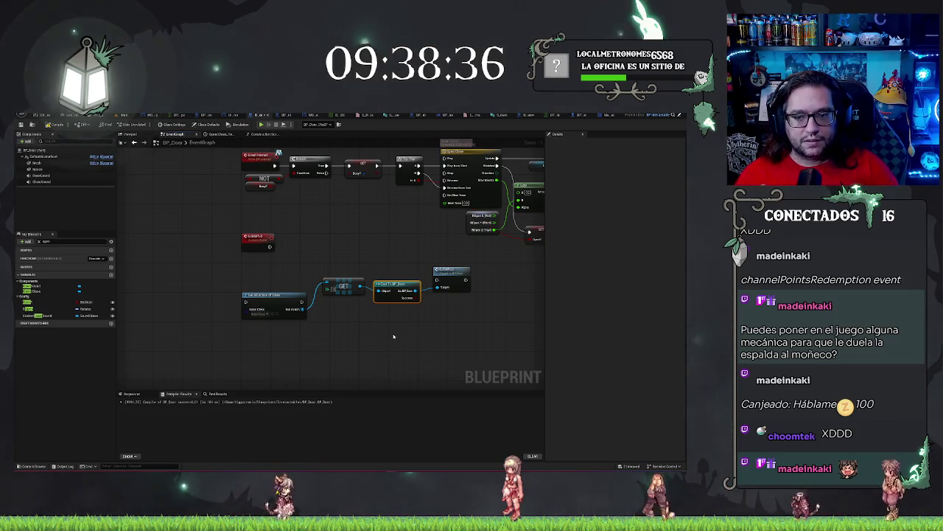
click(404, 302)
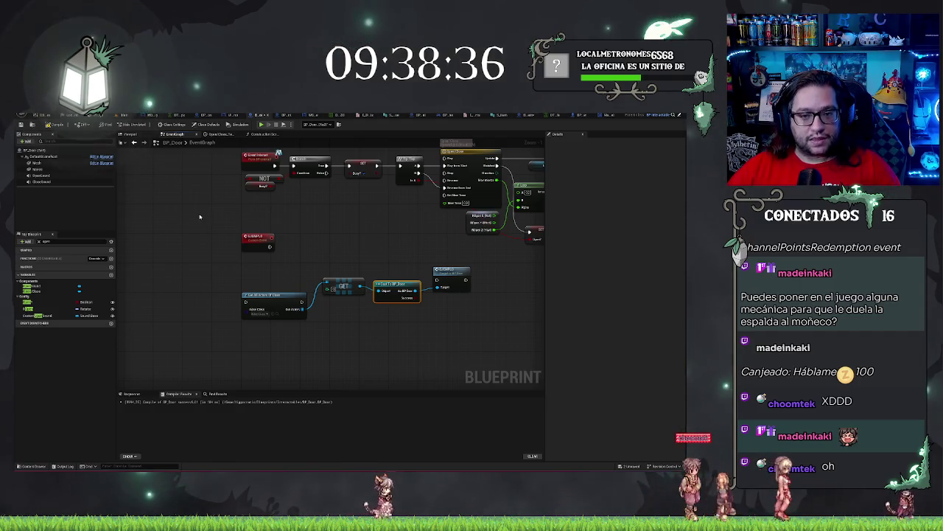
drag(364, 253, 383, 322)
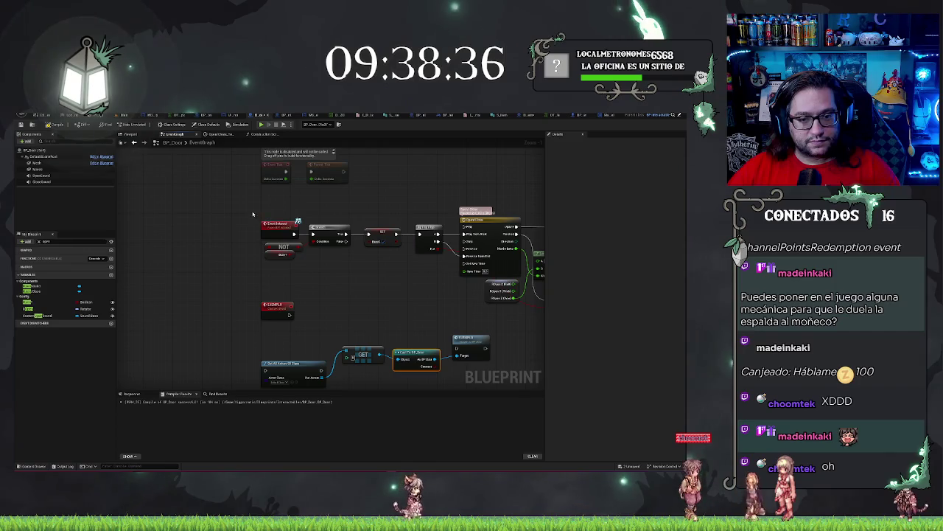
scroll(330, 271, up, 1)
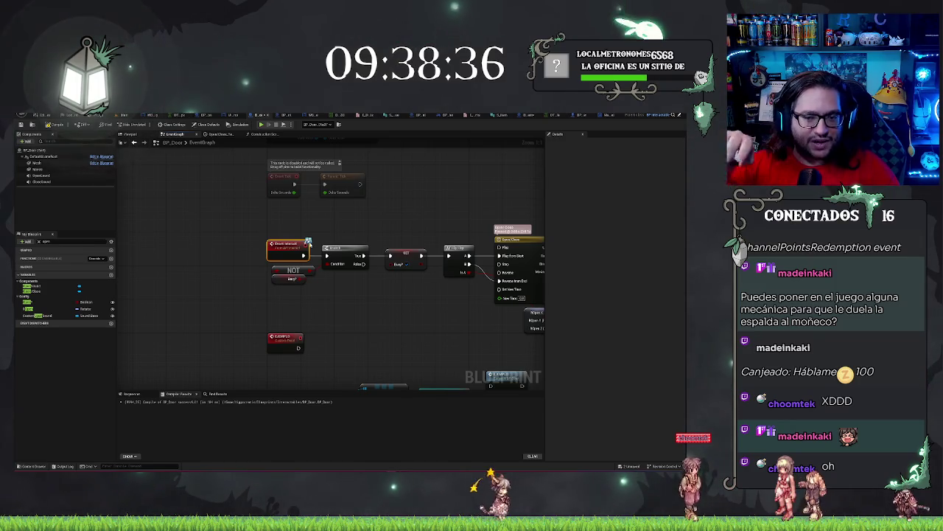
drag(383, 319, 383, 211)
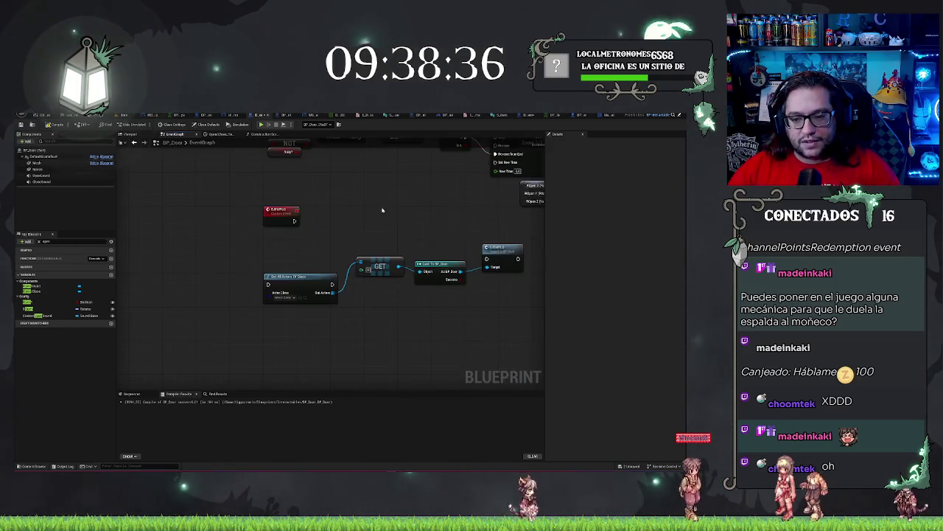
Delete the Cast To BP_Door node and its reference.
drag(433, 229, 360, 225)
drag(361, 222, 381, 258)
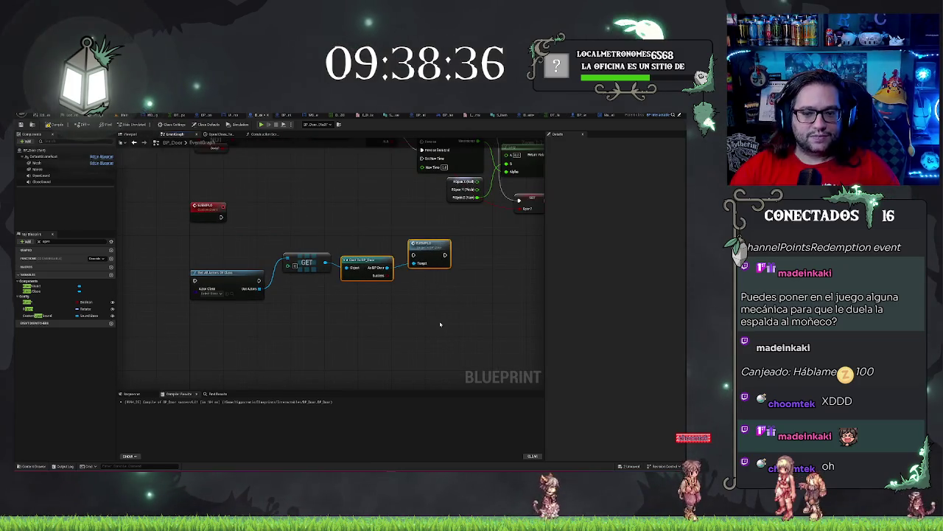
key(Delete)
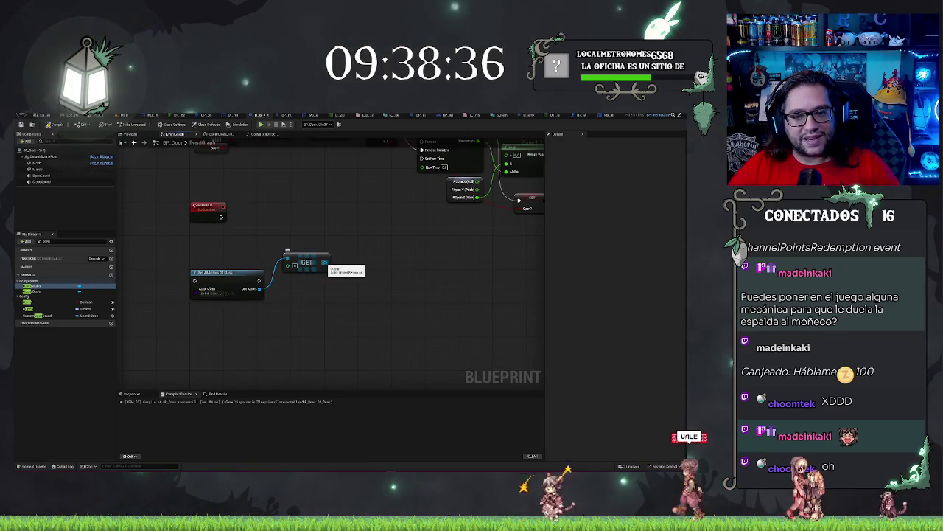
Add an Interact (Message) call wired to GET's output and open its defining interface.
drag(356, 280, 357, 282)
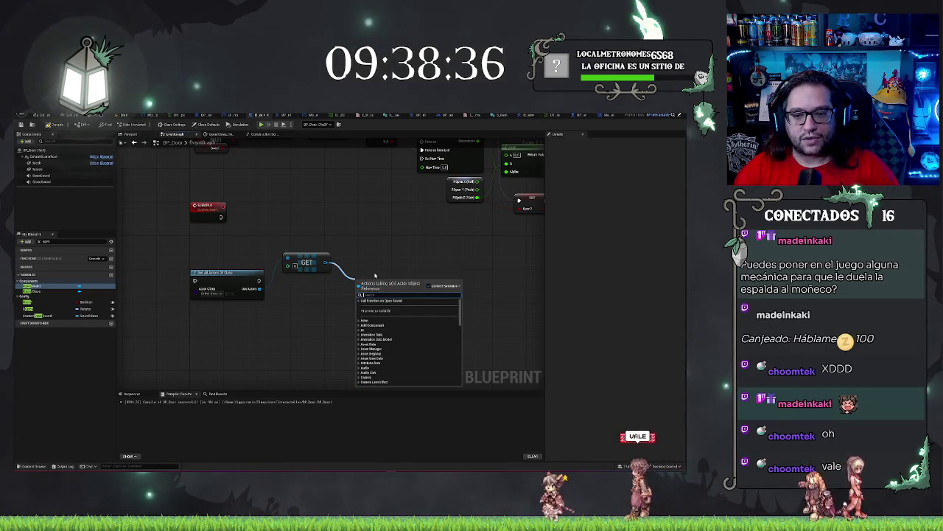
text(=)
key(BackSpace)
text(iste)
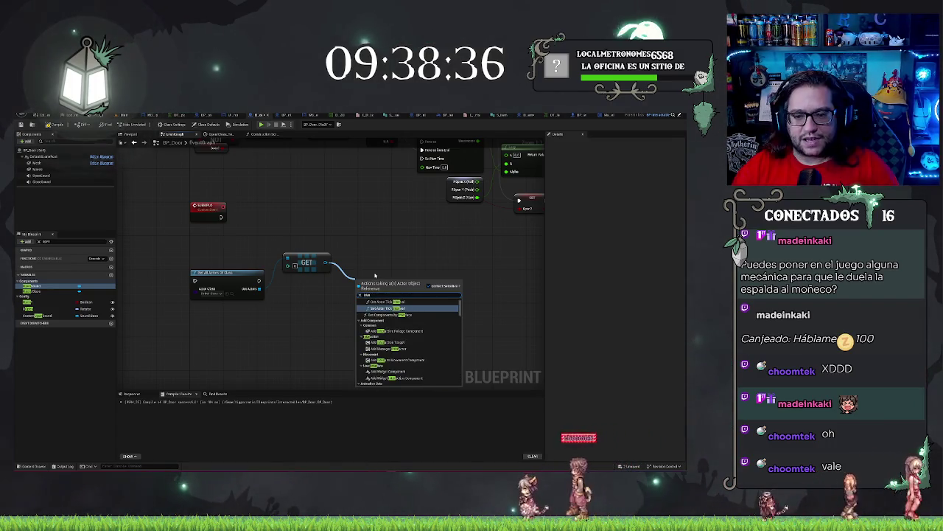
text(ract)
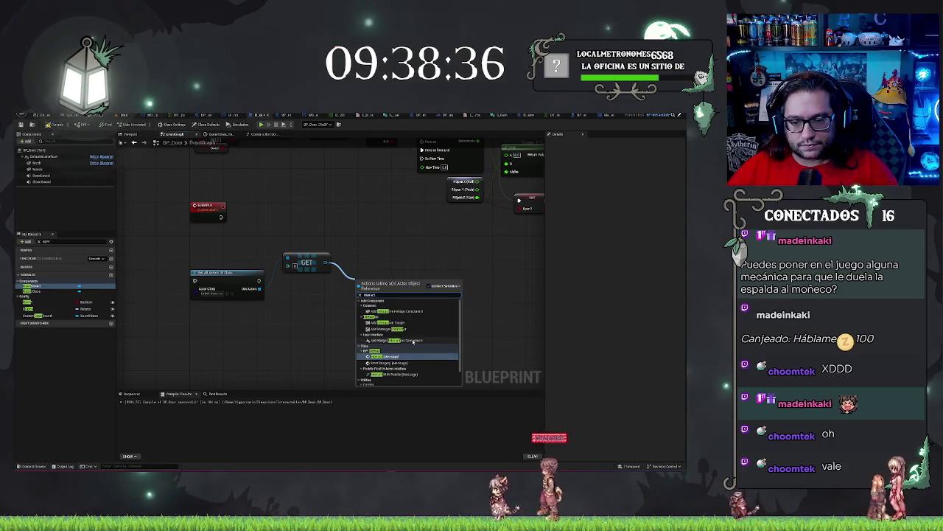
click(395, 356)
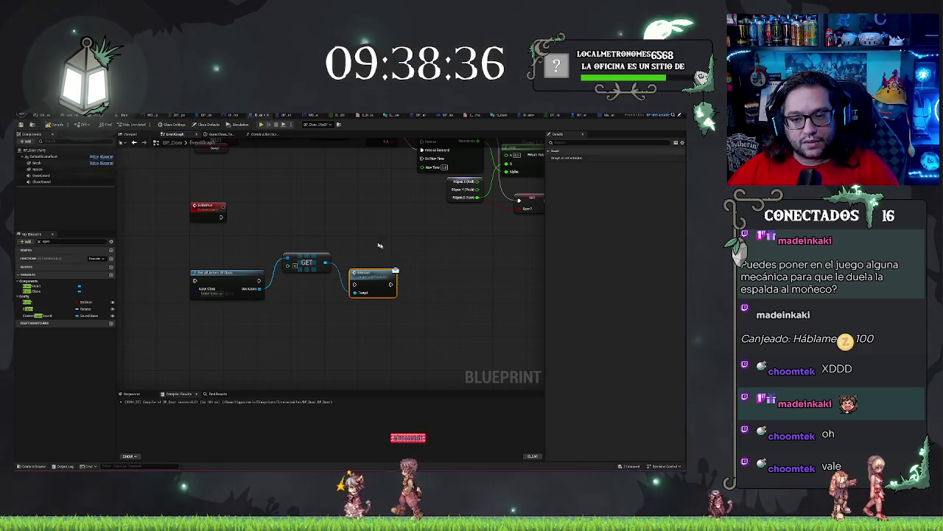
mouse_move(376, 279)
mouse_down()
mouse_move(374, 247)
mouse_move(385, 303)
mouse_up()
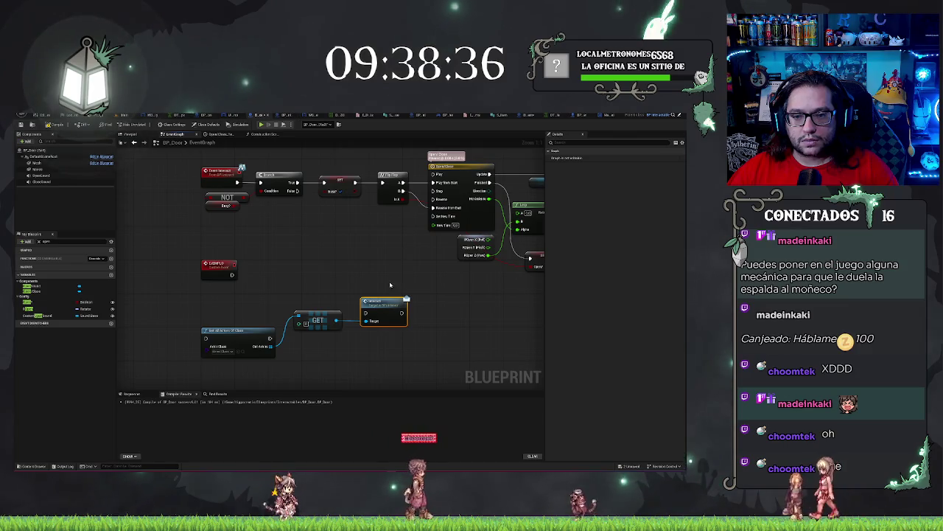
double_click(384, 302)
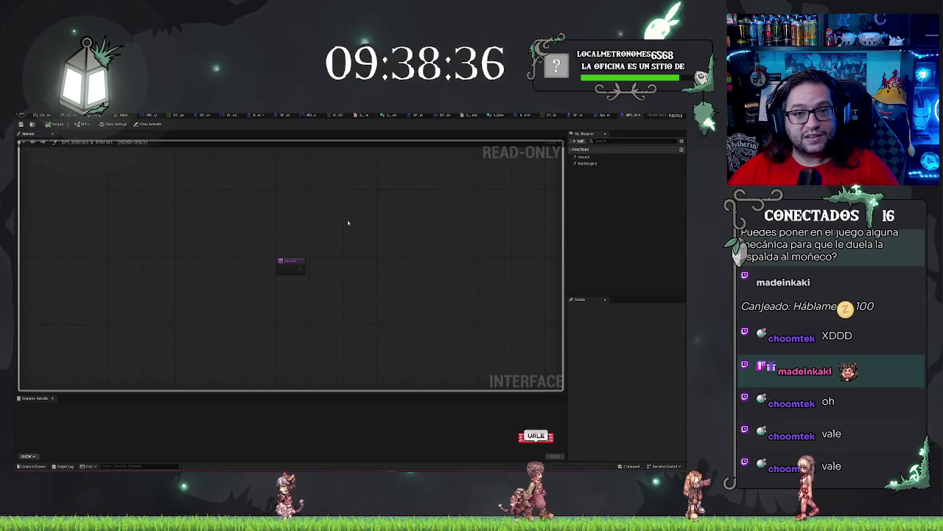
click(586, 163)
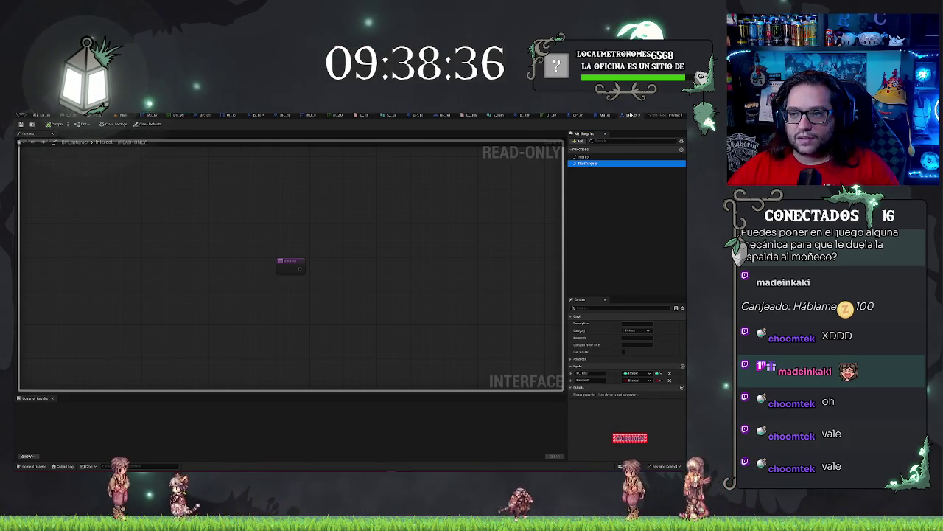
click(630, 114)
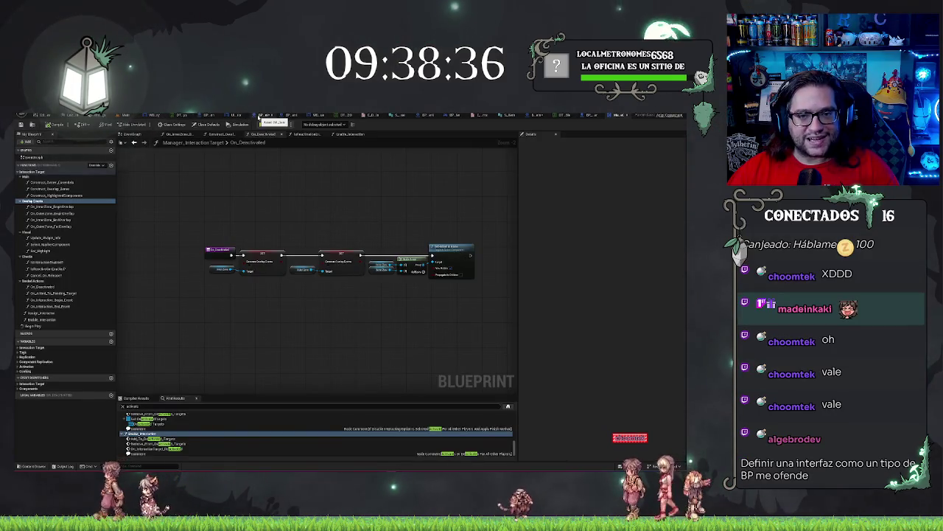
click(259, 116)
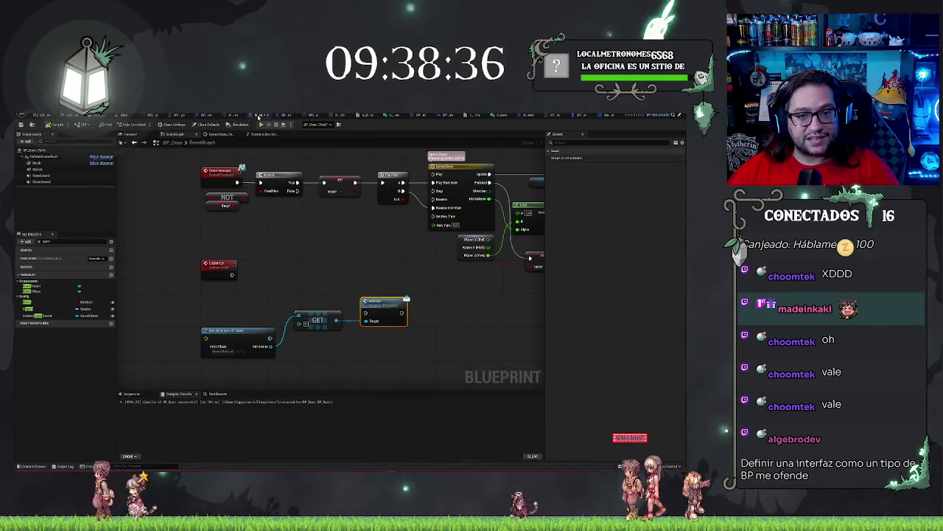
Check Inherited Interfaces in Class Settings and expand the Interfaces category in My Blueprint.
click(41, 285)
click(179, 125)
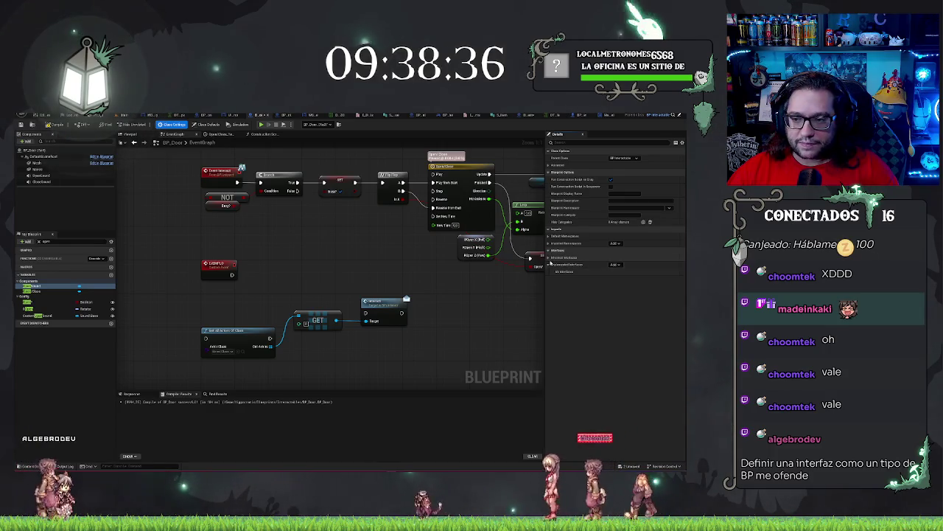
click(553, 257)
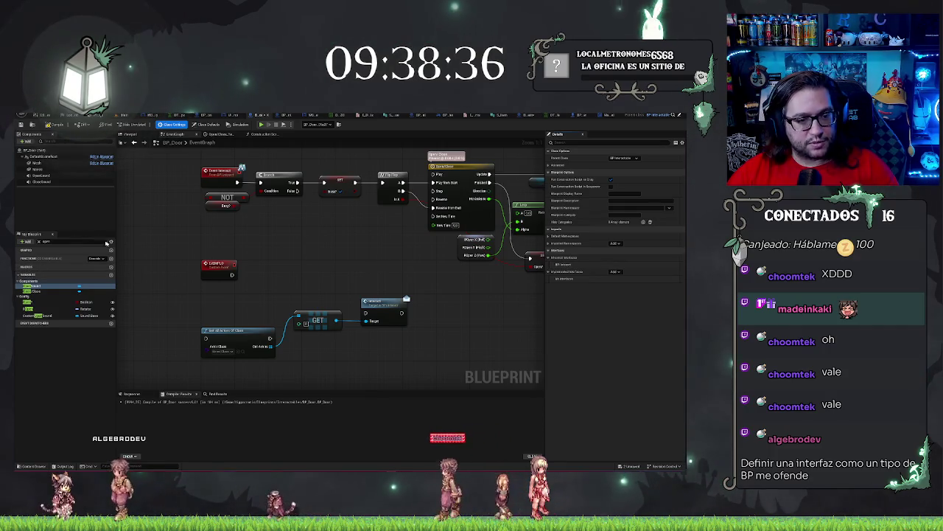
click(105, 241)
click(20, 267)
click(33, 274)
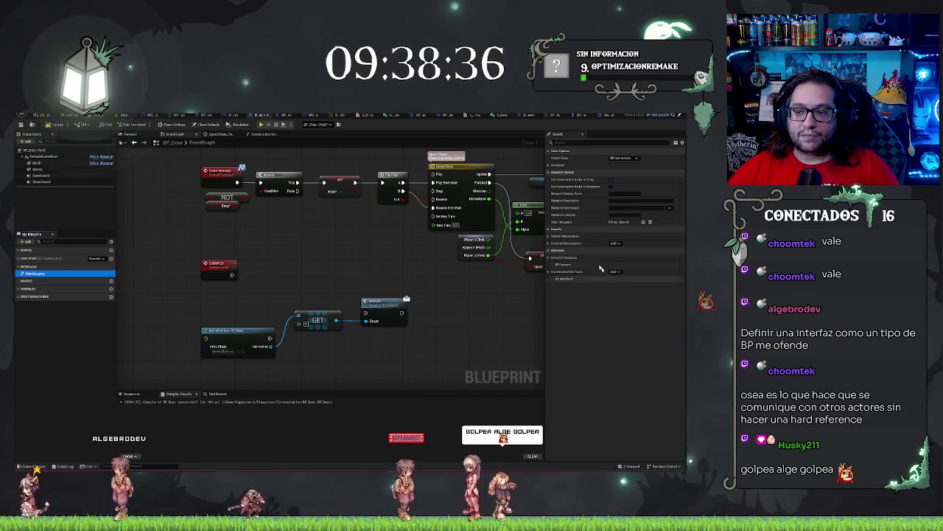
click(69, 272)
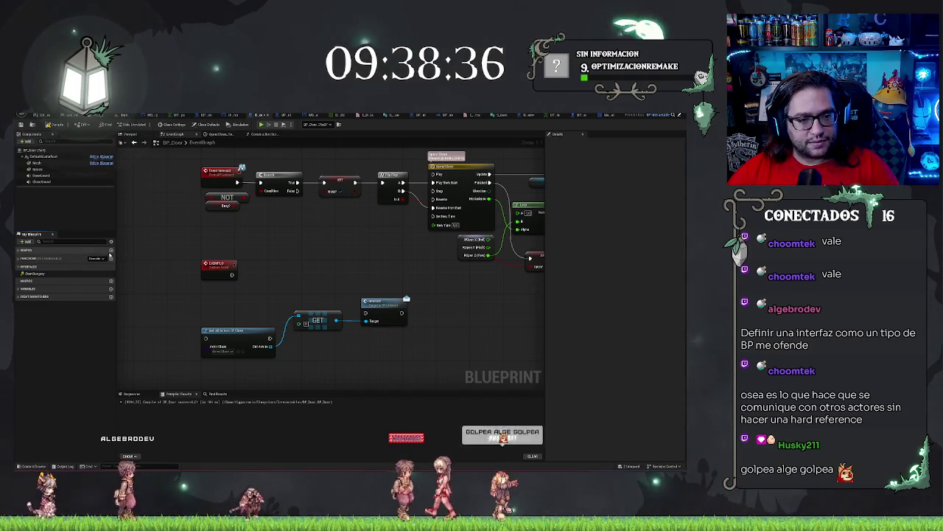
Bring the test nodes into view and connect GET's output to Interact's Target.
drag(266, 296, 303, 366)
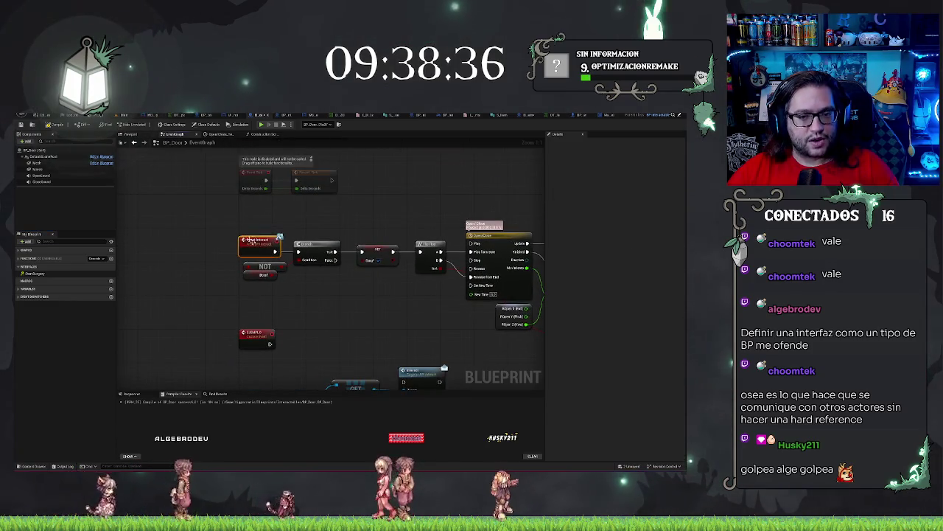
mouse_move(311, 322)
mouse_down()
mouse_move(317, 288)
mouse_move(344, 259)
mouse_move(347, 266)
mouse_up()
click(424, 302)
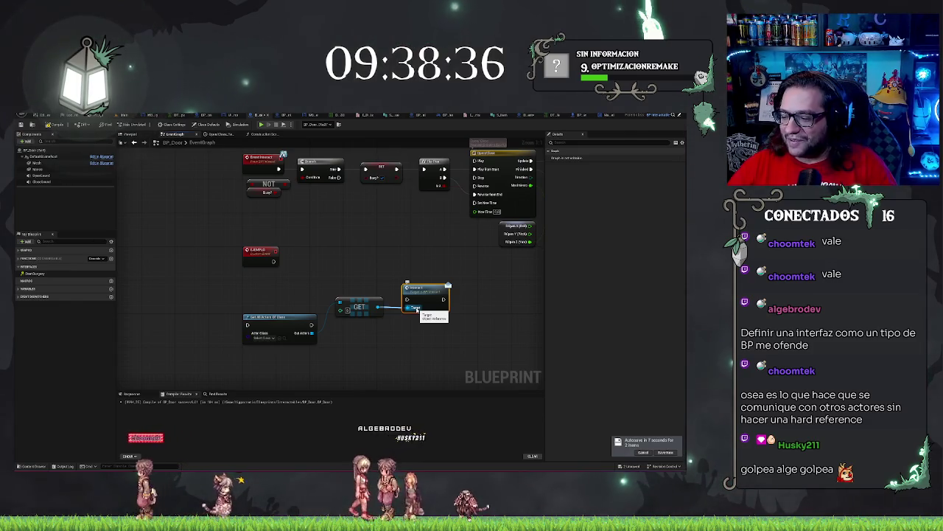
drag(418, 309, 415, 307)
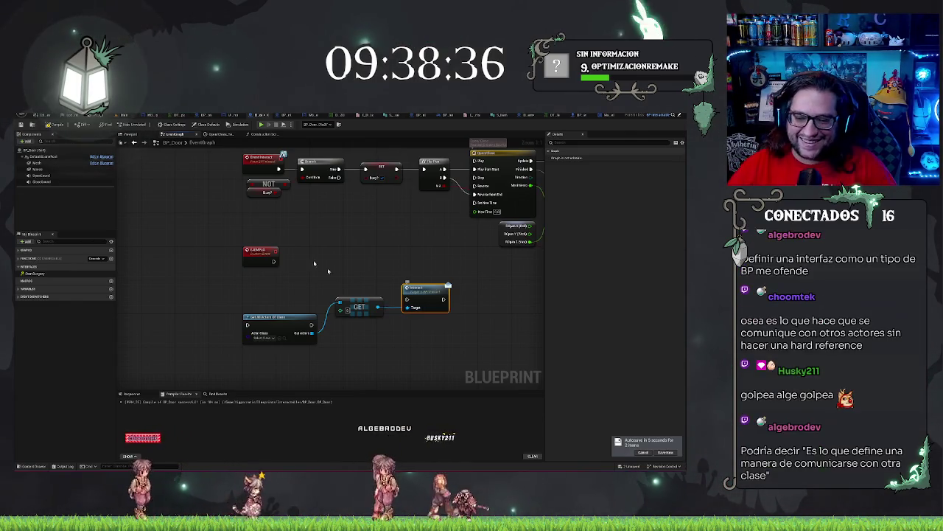
Delete the EJEMPLO, Get All Actors Of Class, GET and Interact nodes, then frame the graph.
mouse_move(224, 255)
mouse_down()
mouse_move(427, 331)
mouse_move(436, 344)
mouse_up()
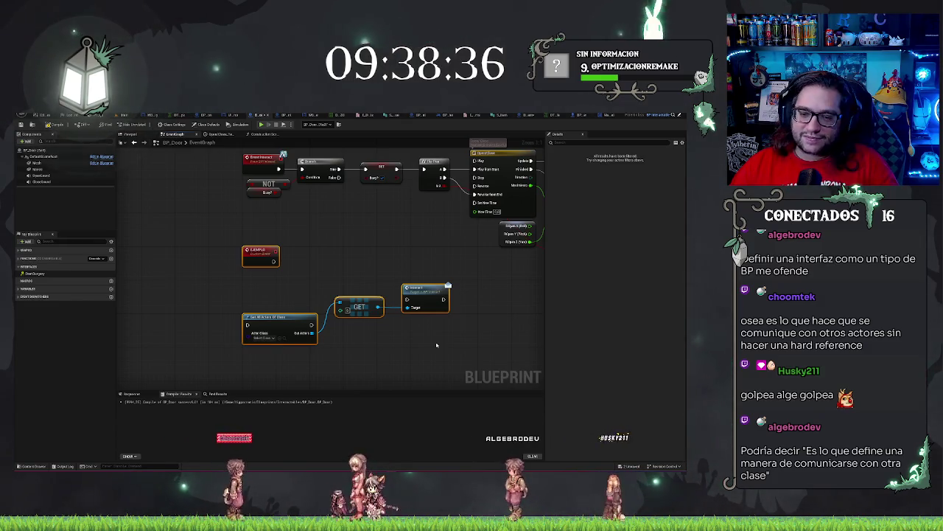
drag(347, 306, 326, 330)
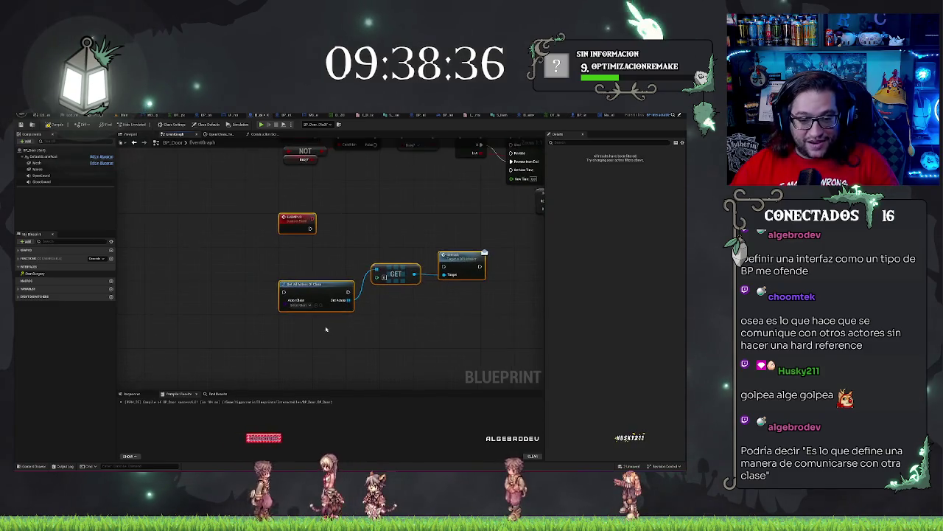
click(298, 304)
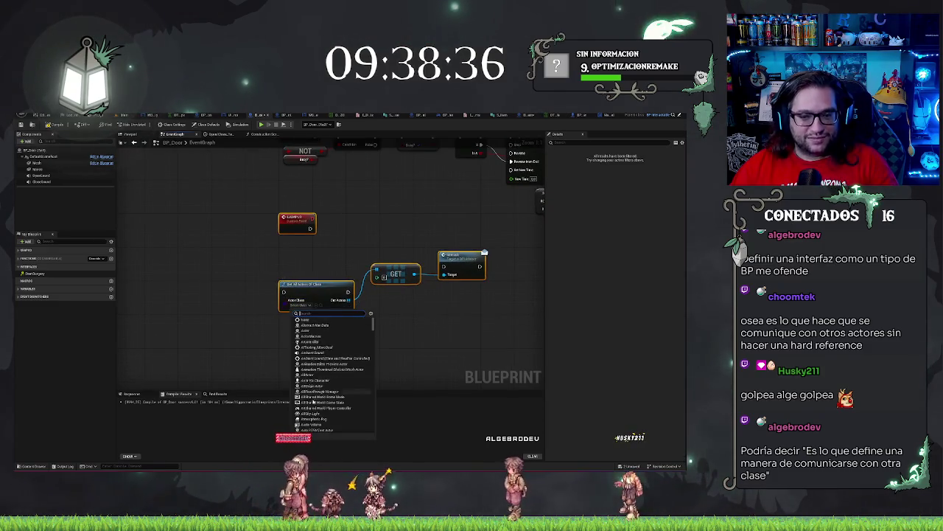
click(389, 350)
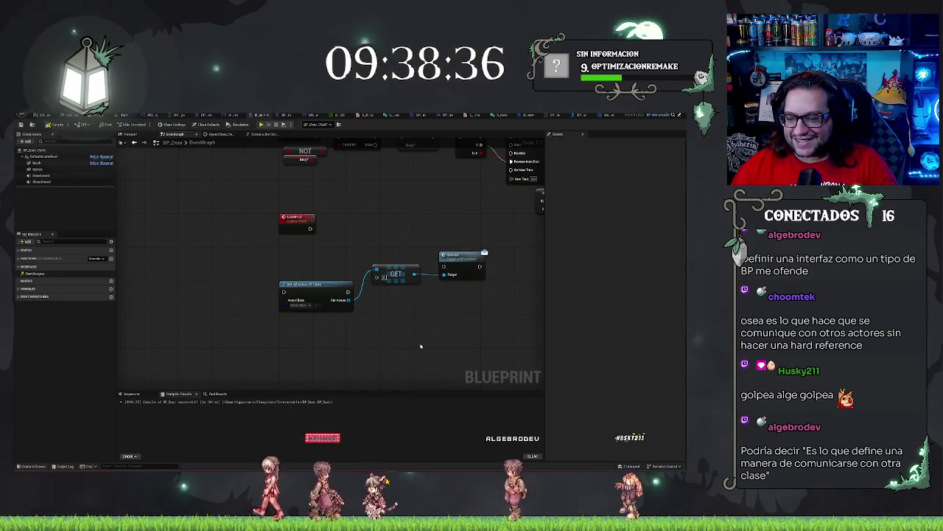
drag(257, 211, 463, 330)
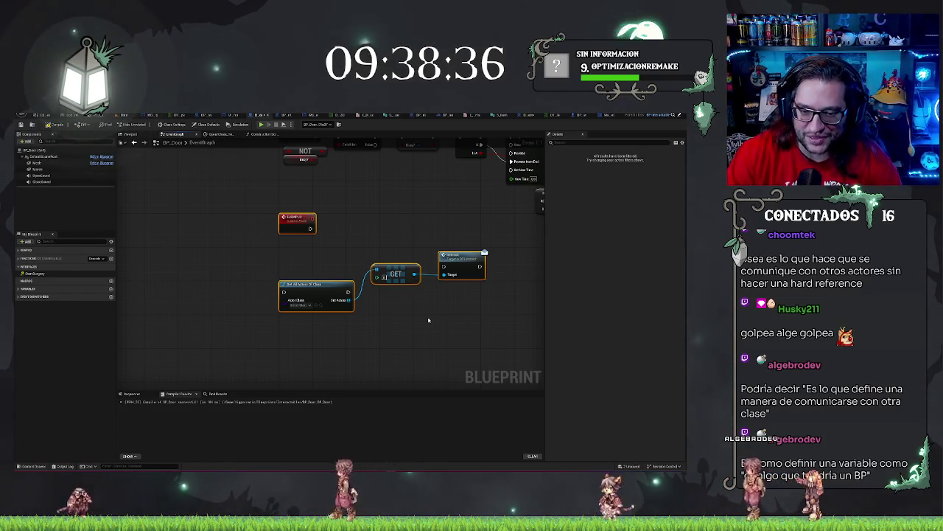
key(Delete)
key(Home)
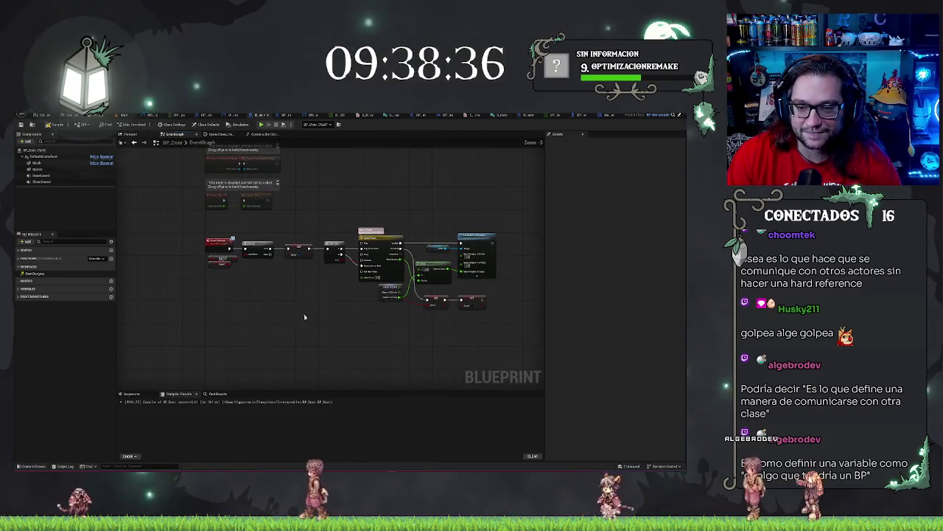
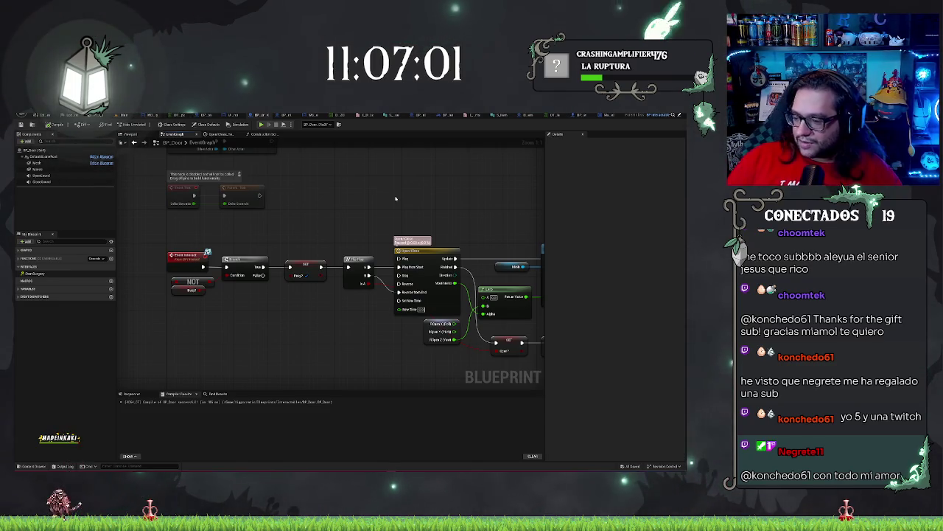
Pan across the door graph to review its event and timeline nodes.
mouse_move(273, 188)
mouse_down()
mouse_move(263, 213)
mouse_move(308, 177)
mouse_up()
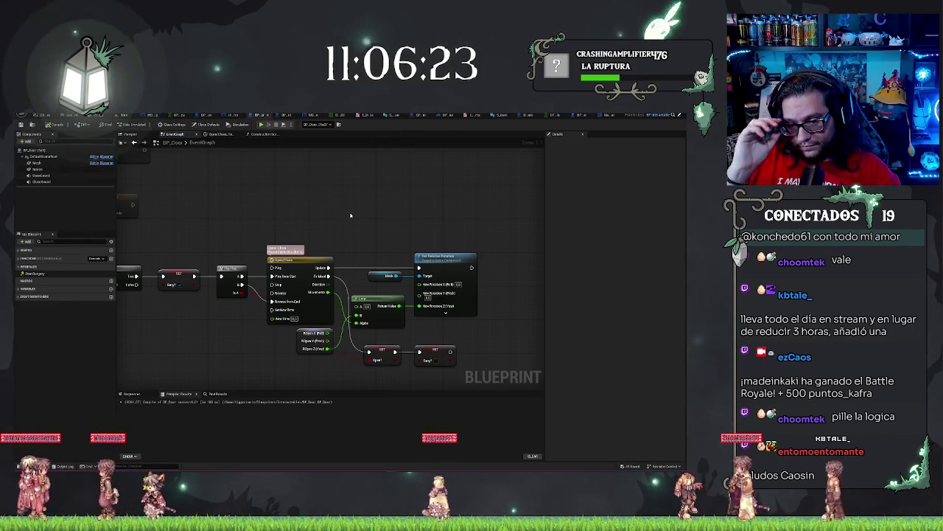
mouse_move(350, 215)
mouse_down()
mouse_move(391, 187)
mouse_move(421, 200)
mouse_move(384, 211)
mouse_move(362, 189)
mouse_move(348, 197)
mouse_move(380, 226)
mouse_up()
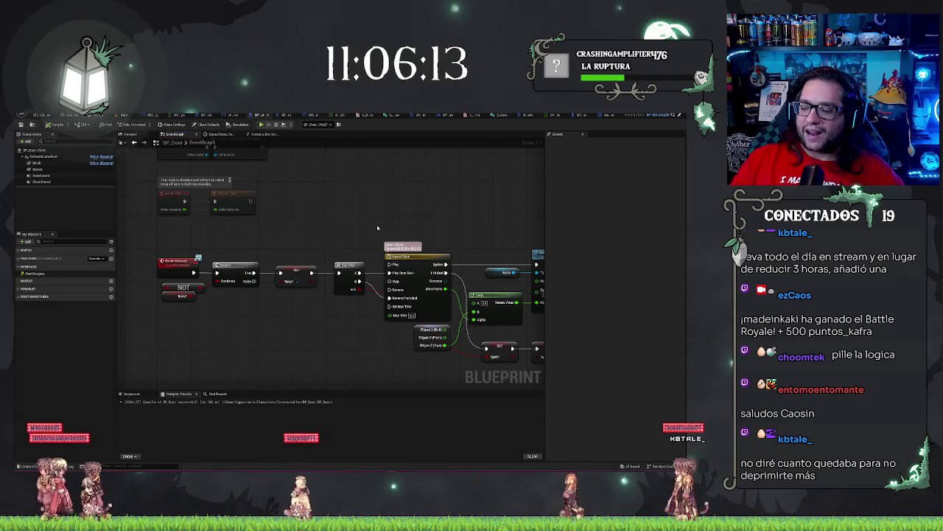
drag(375, 229, 370, 212)
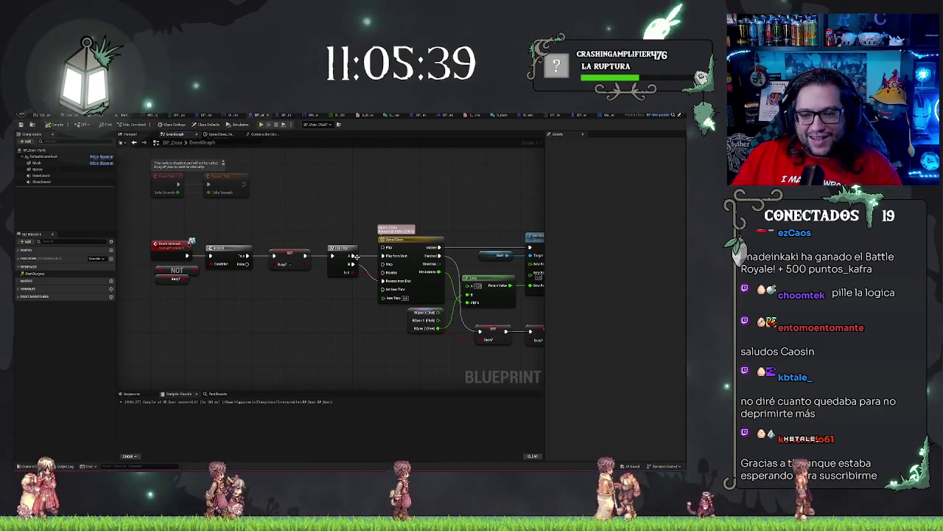
scroll(249, 331, down, 1)
scroll(199, 216, up, 1)
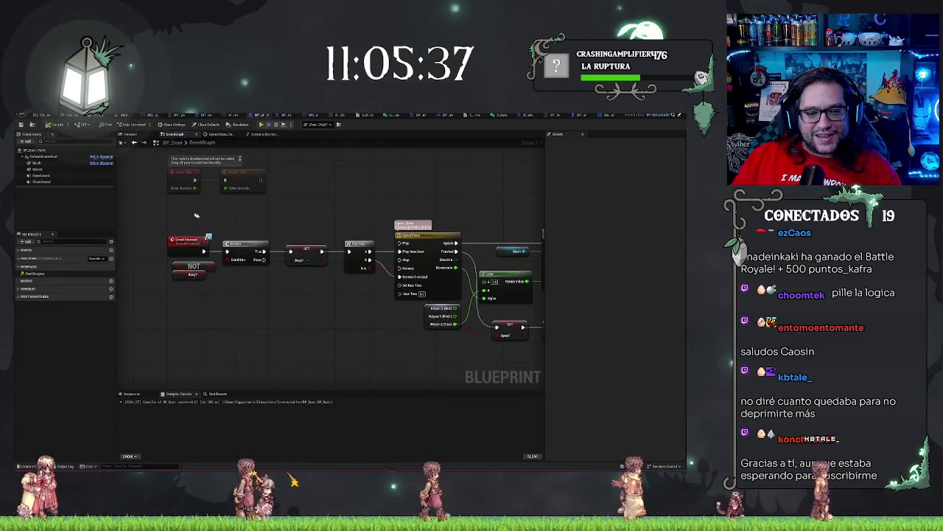
mouse_move(540, 213)
mouse_down()
mouse_move(488, 188)
mouse_move(425, 184)
mouse_up()
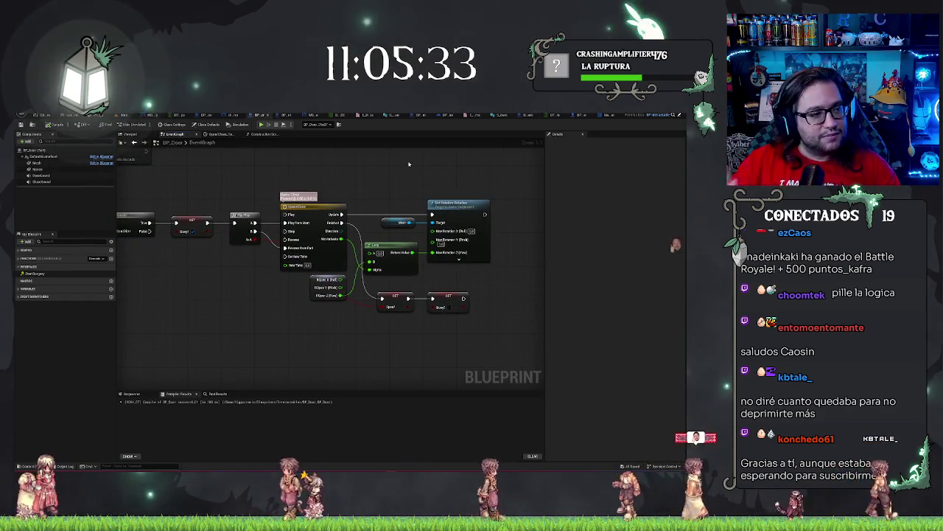
In On_Deactivated, find references to Generate Overlap Events and visit both setter results.
click(603, 116)
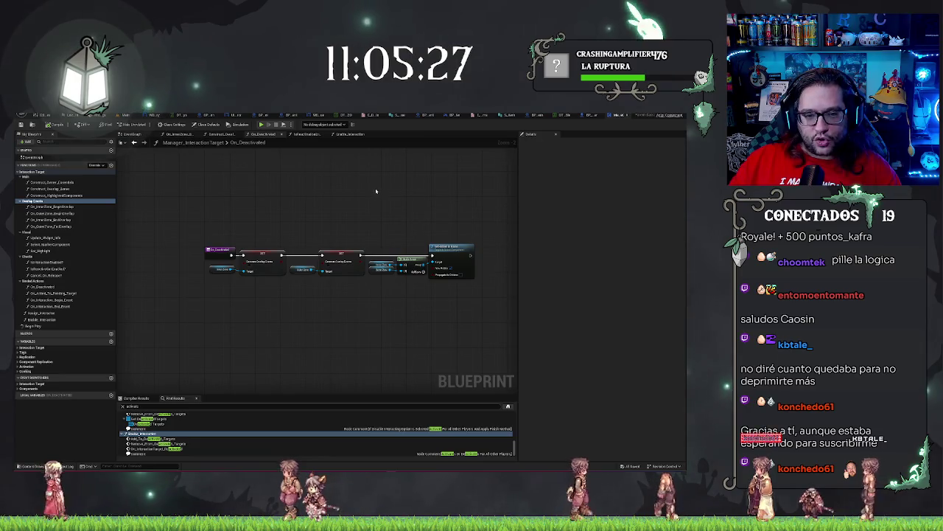
scroll(298, 221, up, 2)
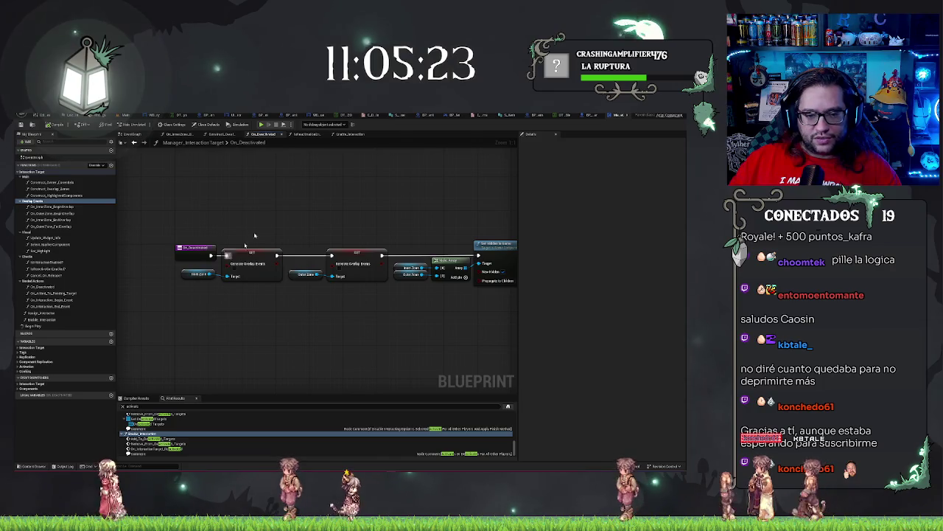
right_click(258, 262)
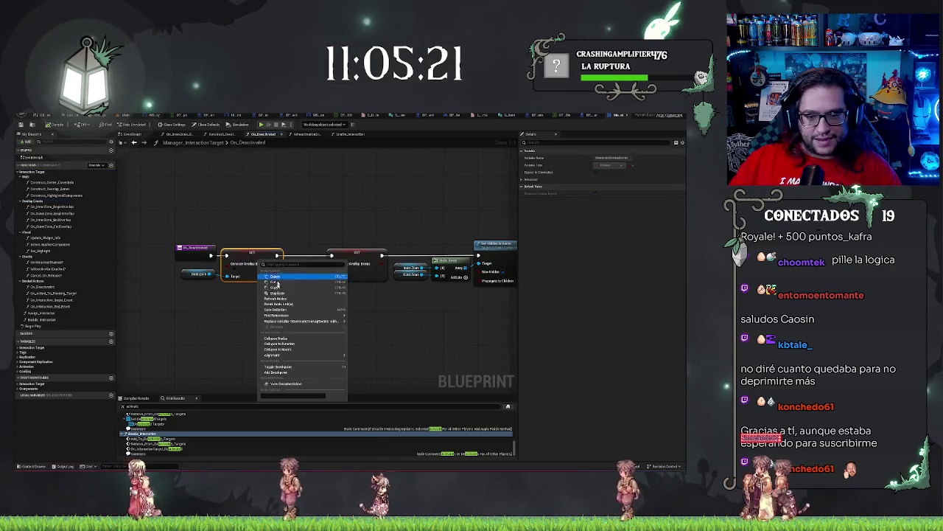
click(384, 320)
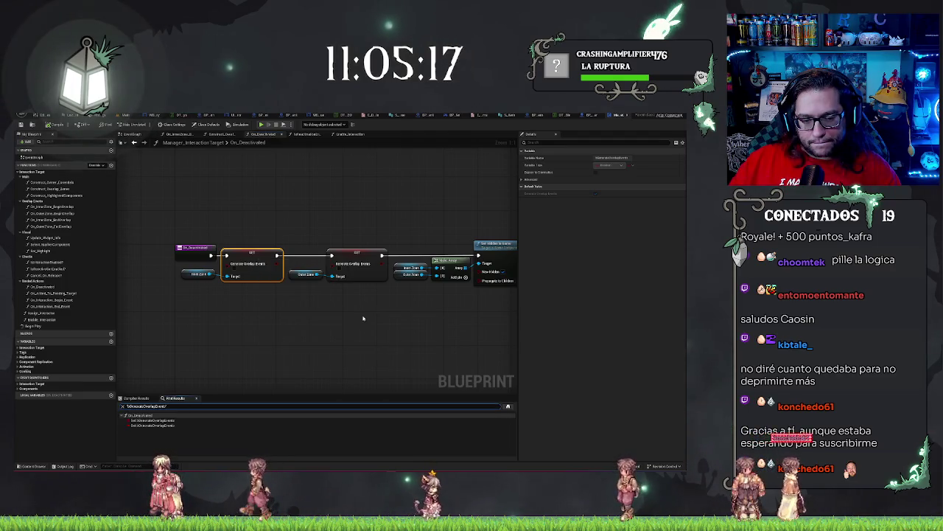
double_click(198, 425)
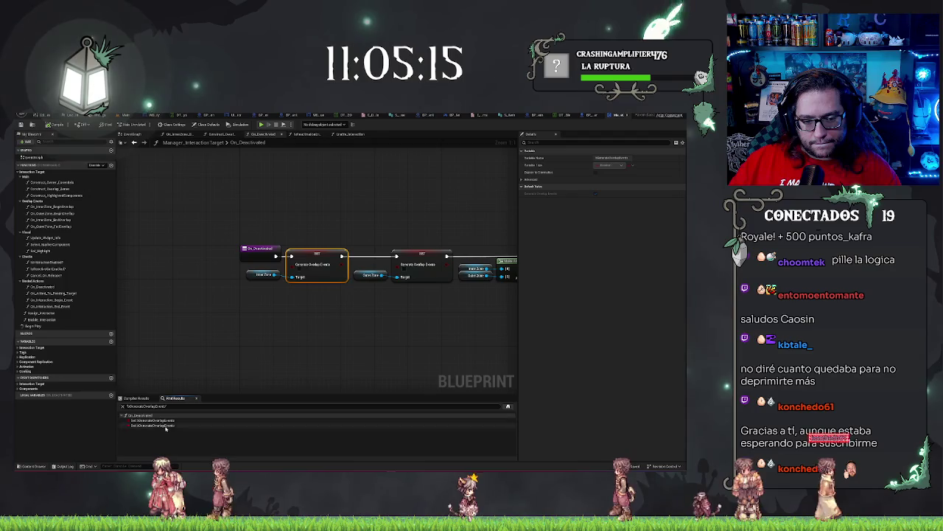
double_click(166, 426)
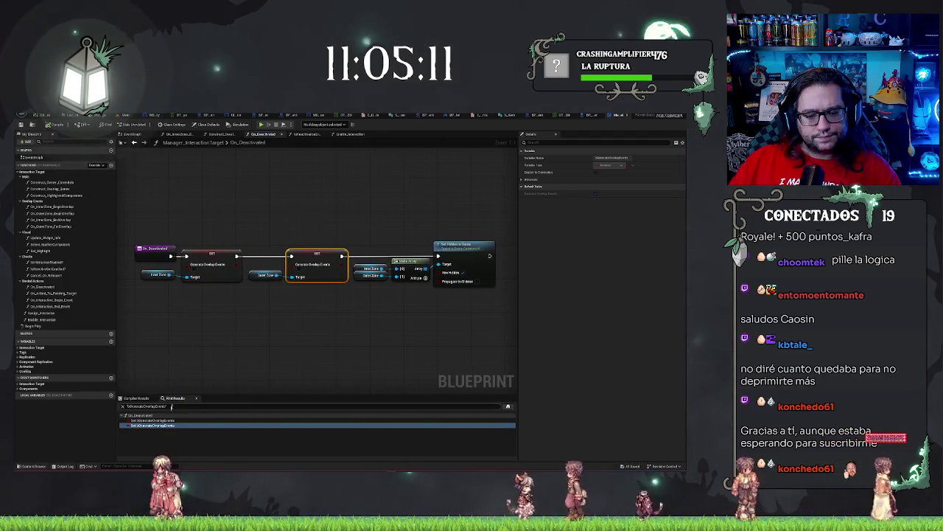
right_click(171, 426)
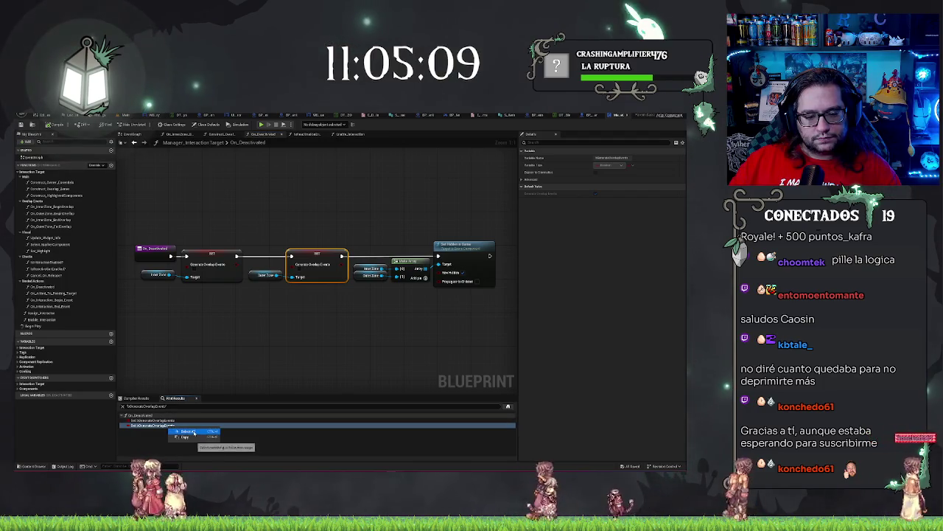
Search all blueprints for the second SET node's variable, then select the zone getters and Make Array.
right_click(308, 258)
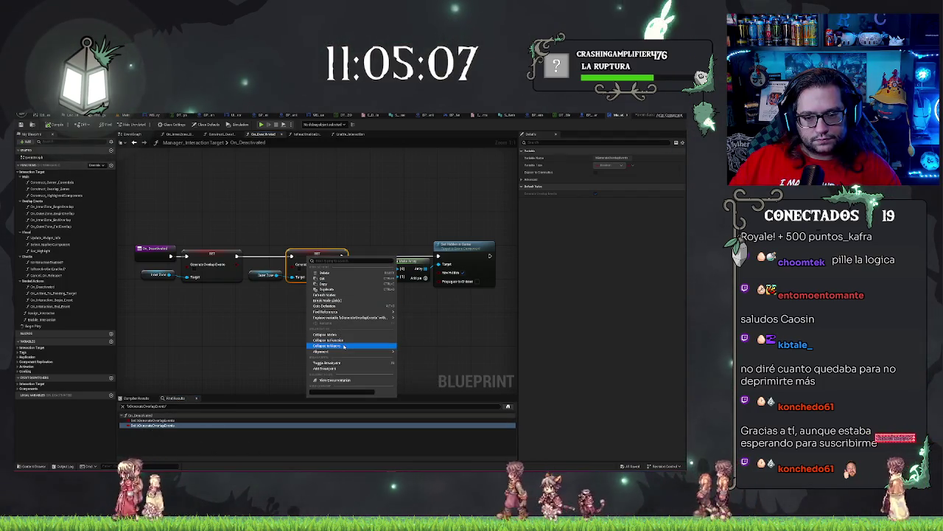
mouse_move(351, 352)
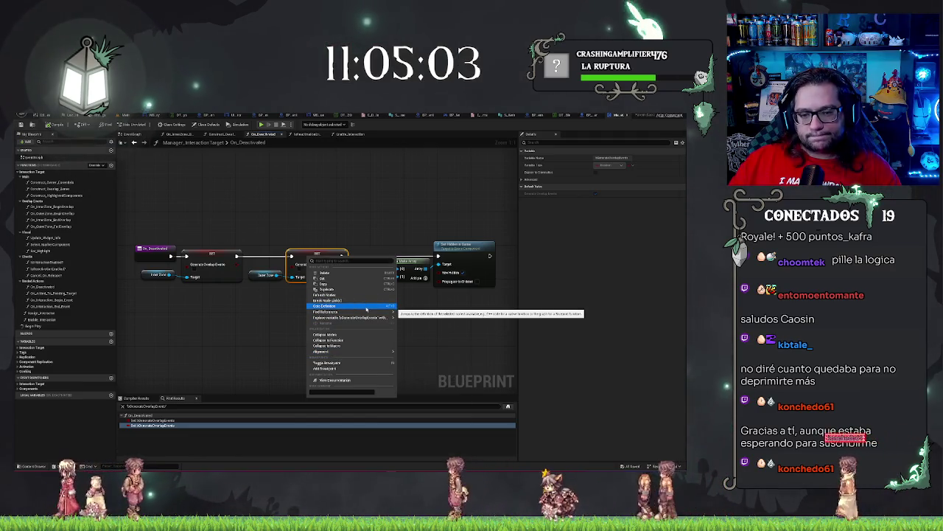
mouse_move(370, 313)
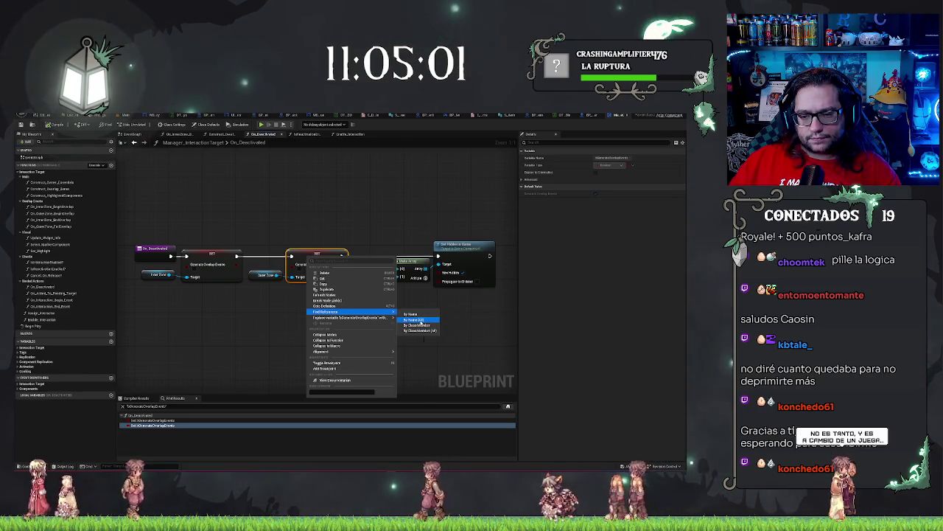
click(418, 320)
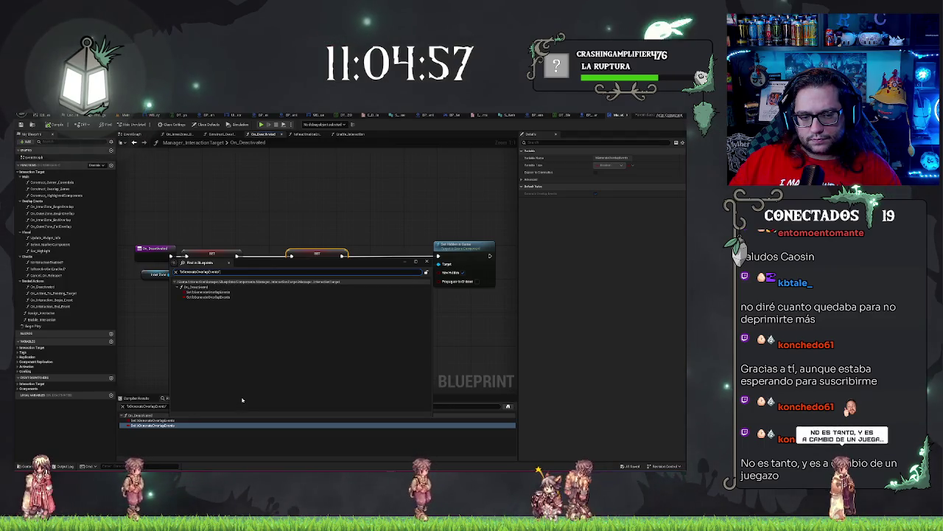
click(427, 263)
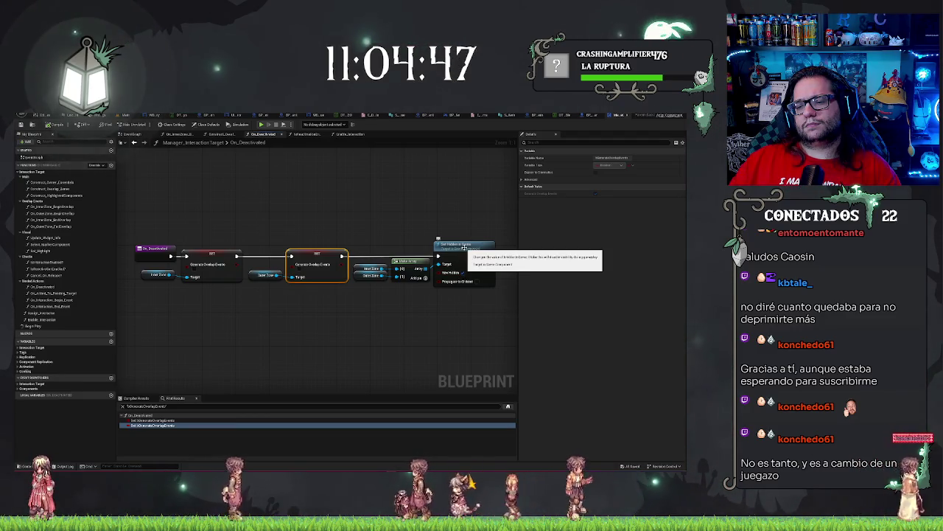
drag(380, 224, 410, 312)
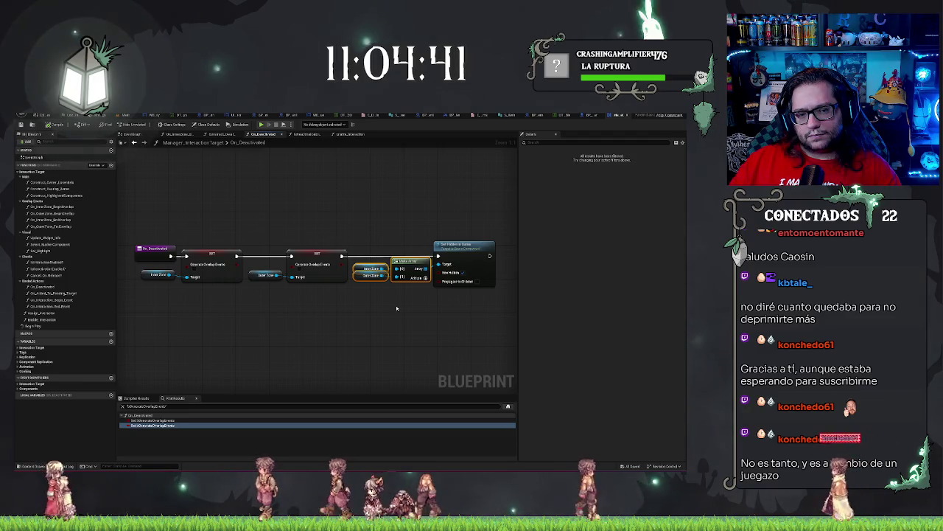
drag(322, 320, 340, 329)
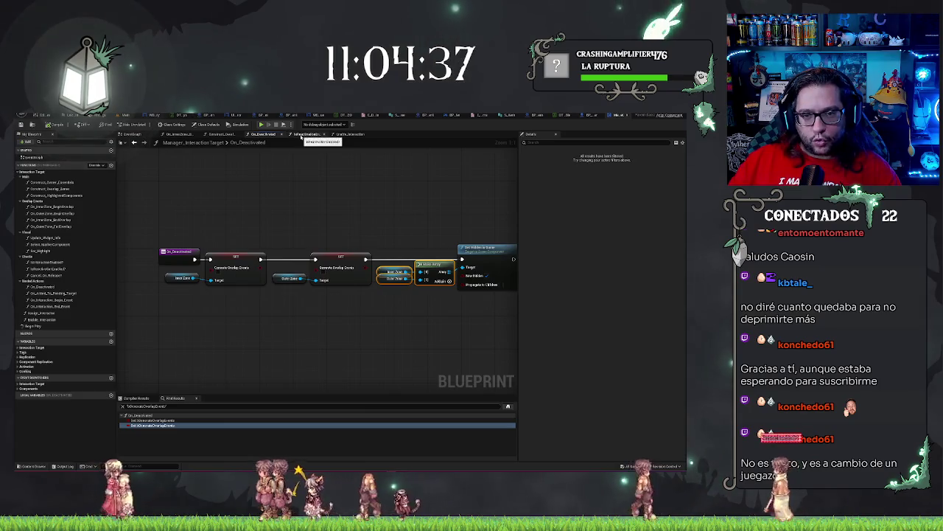
Search all blueprints for IsReactivationEnabled and jump to its On_PointOfInterest_Updated_ServerSide use.
click(303, 135)
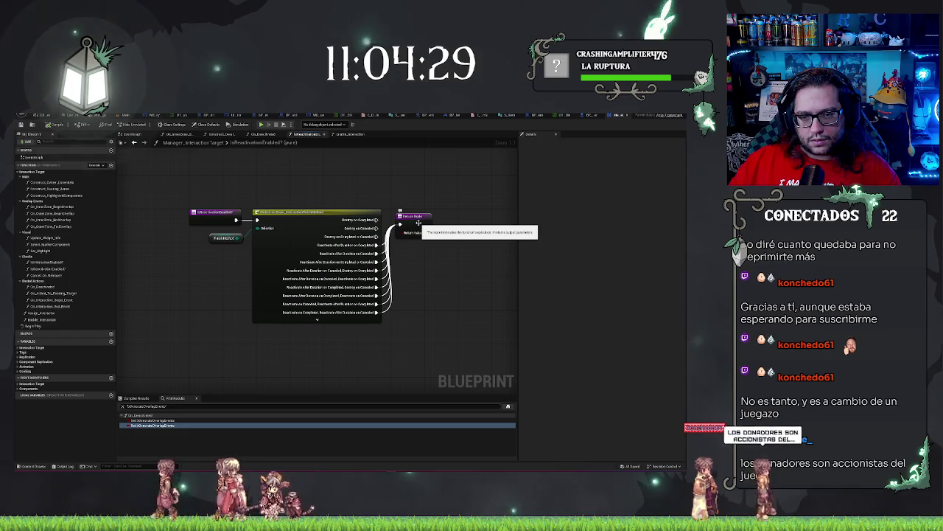
right_click(221, 214)
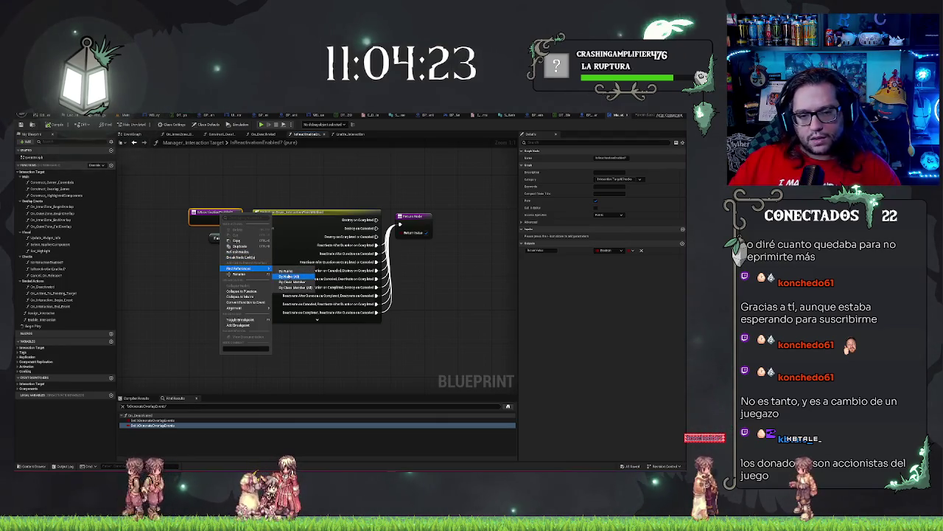
click(285, 271)
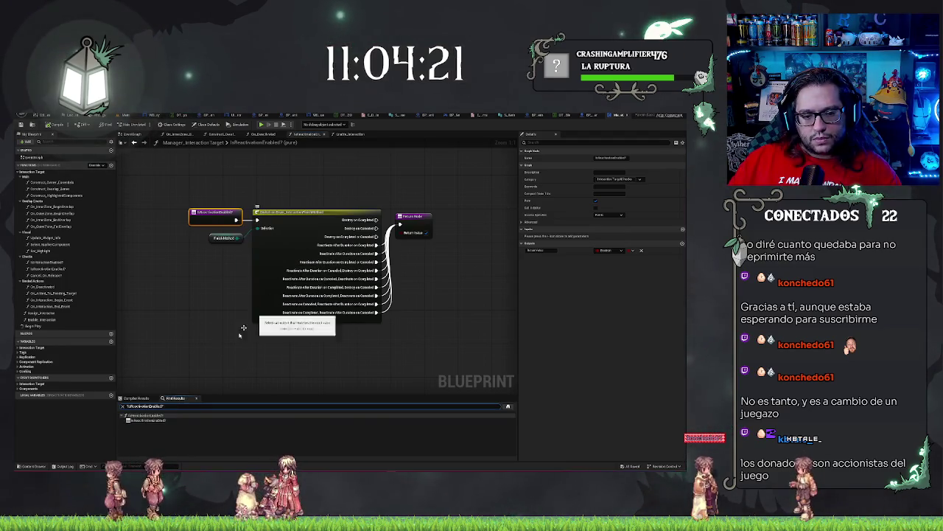
right_click(224, 212)
mouse_move(262, 272)
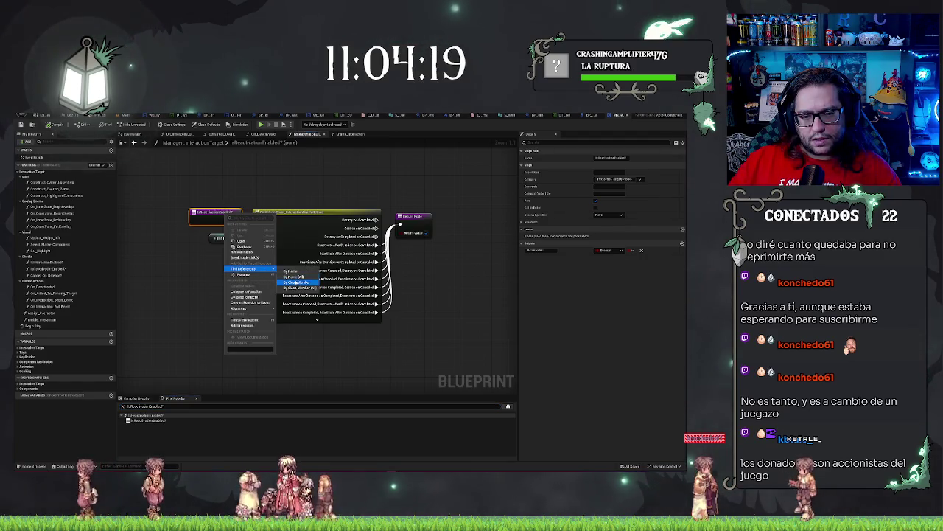
click(295, 277)
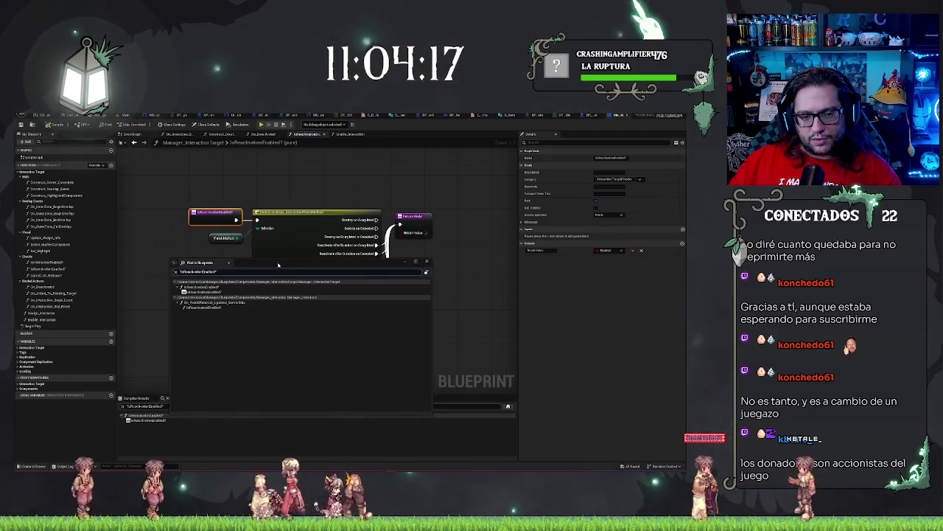
click(200, 287)
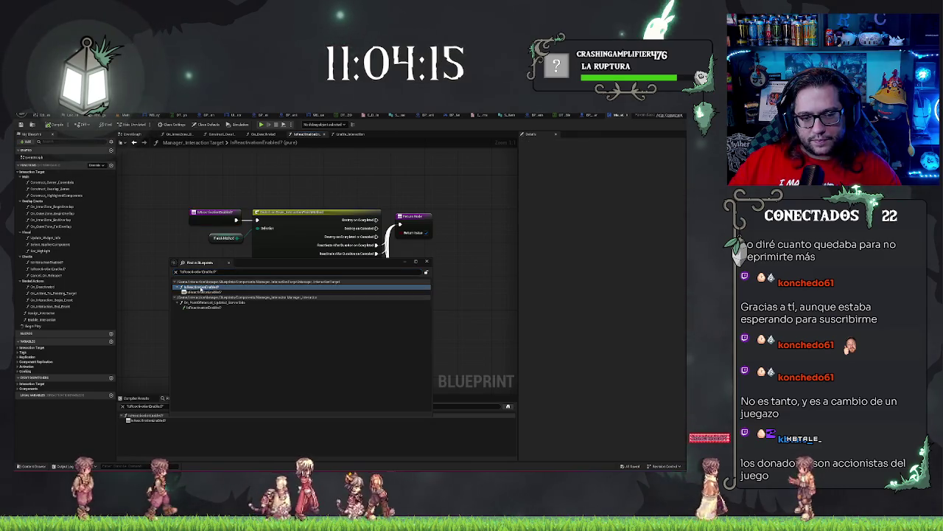
click(209, 302)
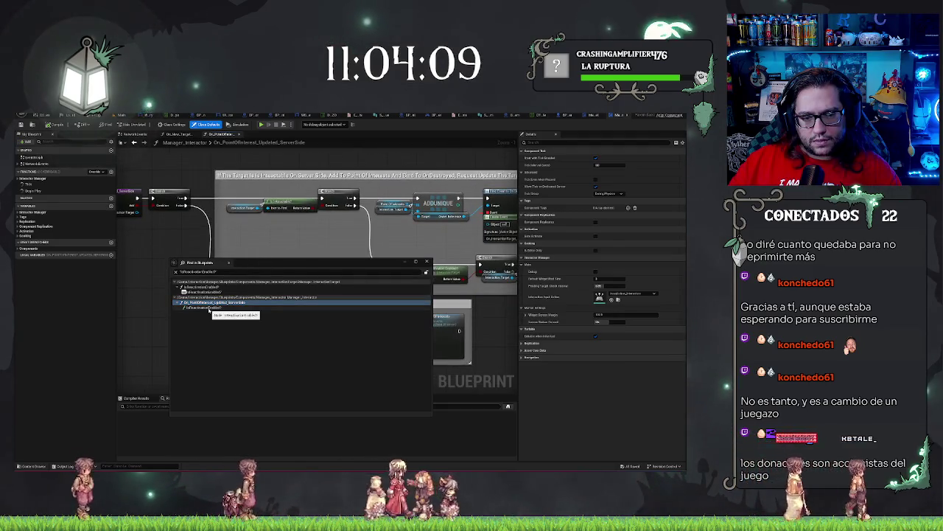
Jump to Manager_Interactor's reactivation check and follow the Add To Pending Targets timer chain.
click(209, 307)
drag(260, 263, 274, 343)
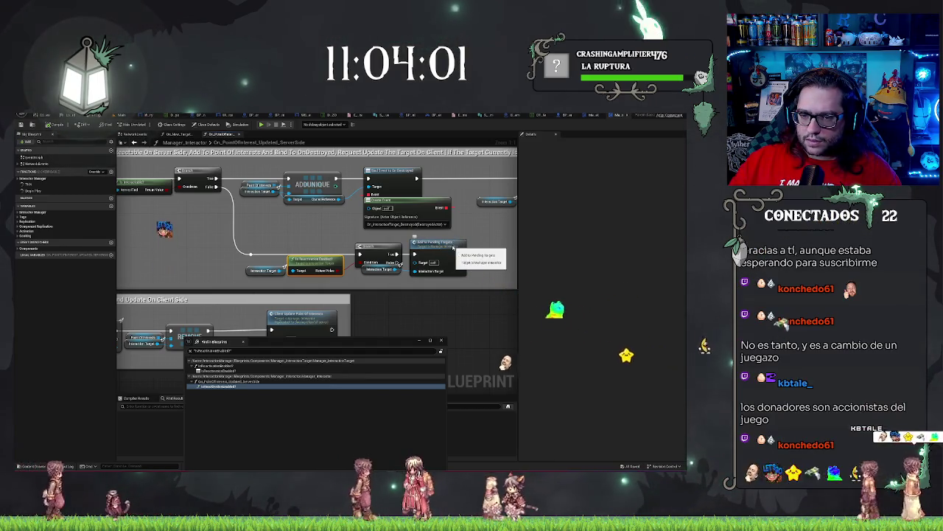
double_click(443, 243)
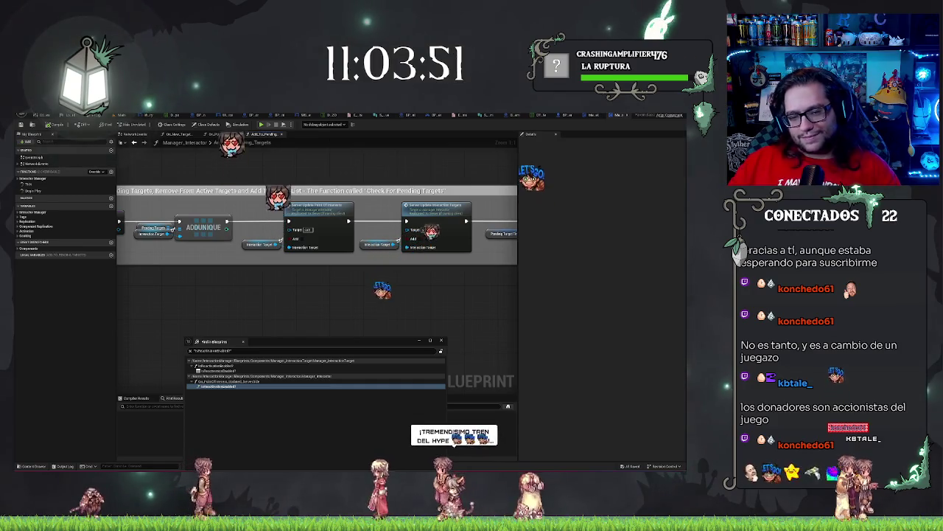
drag(384, 288, 325, 281)
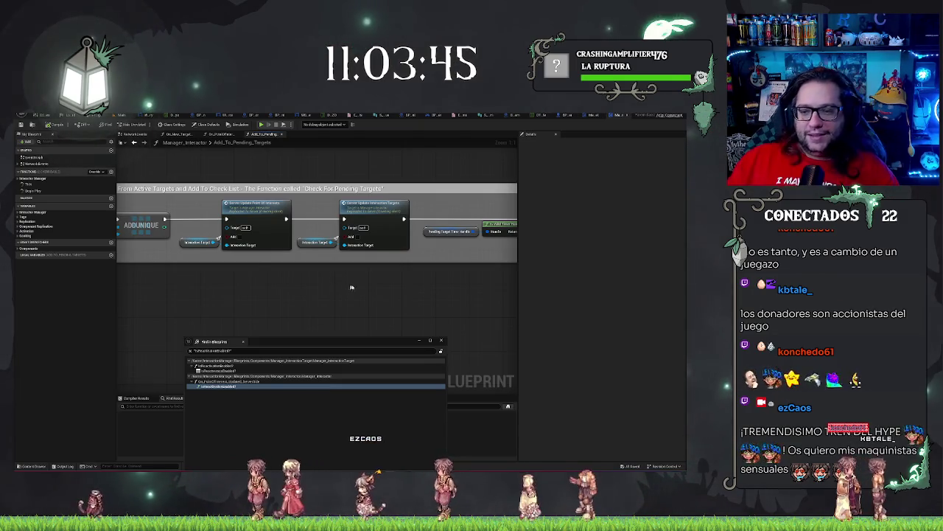
drag(332, 281, 276, 290)
drag(465, 219, 346, 292)
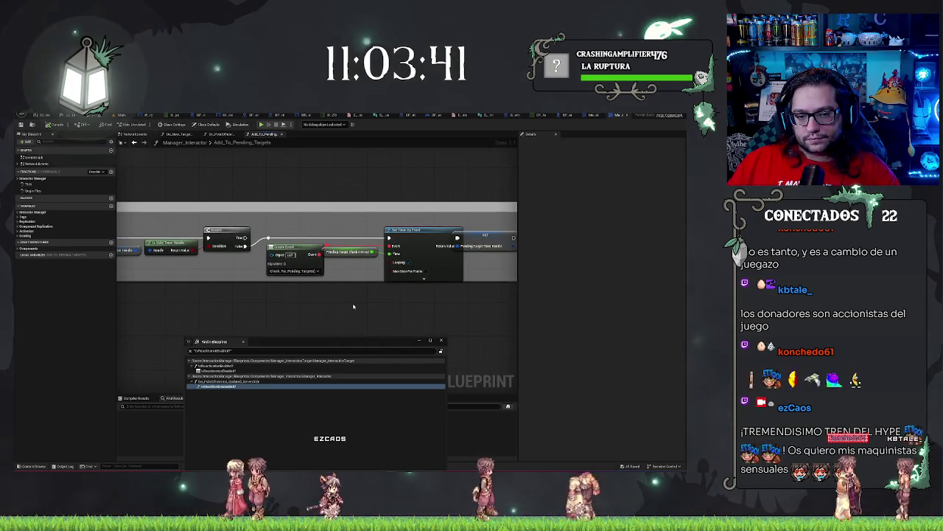
drag(478, 293, 430, 257)
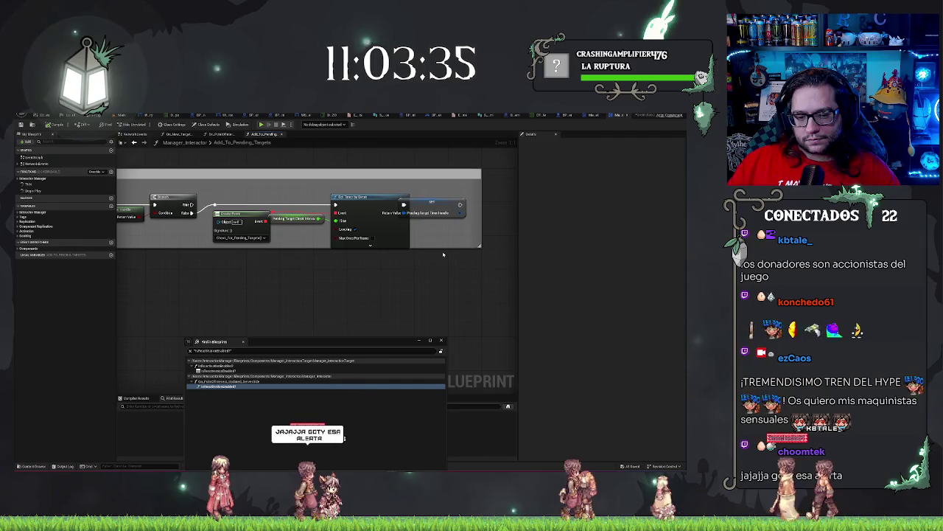
Review the target-update graphs, open On_Deactivated, close the search, and return to BP_Item.
click(222, 134)
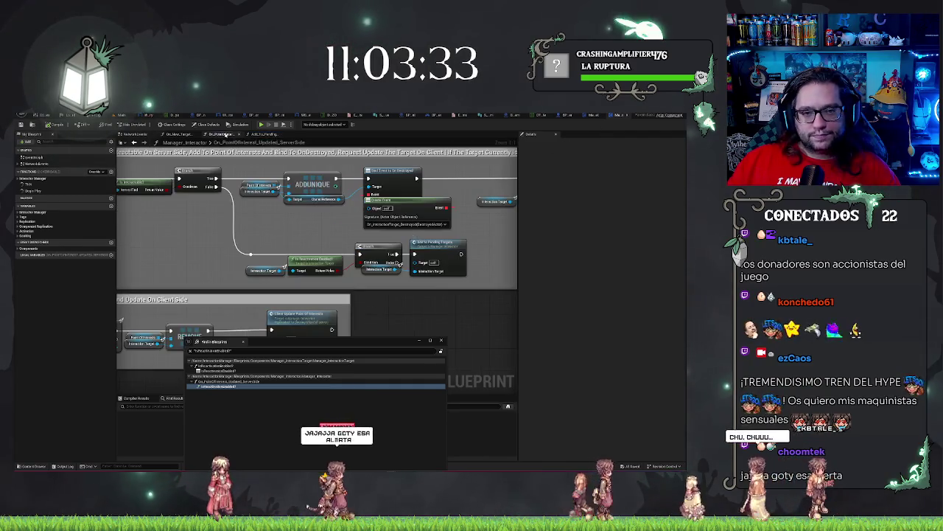
click(180, 134)
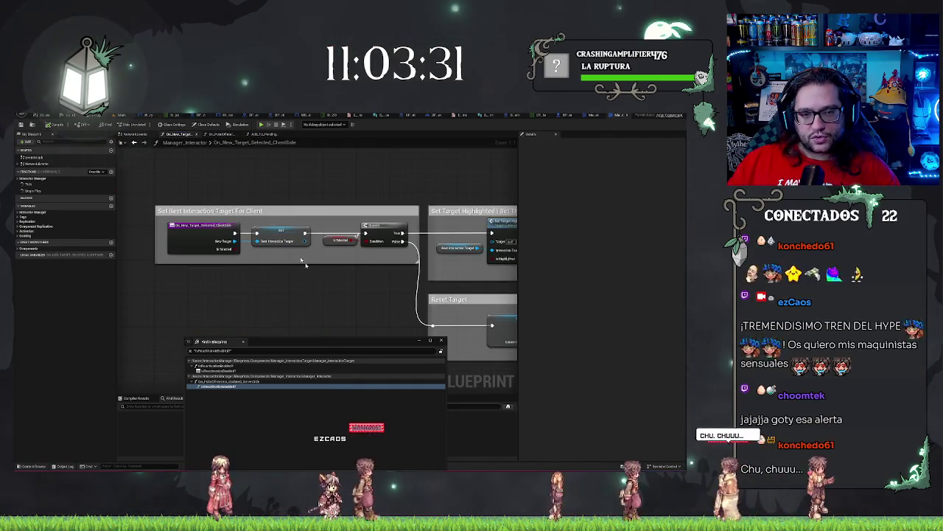
click(270, 134)
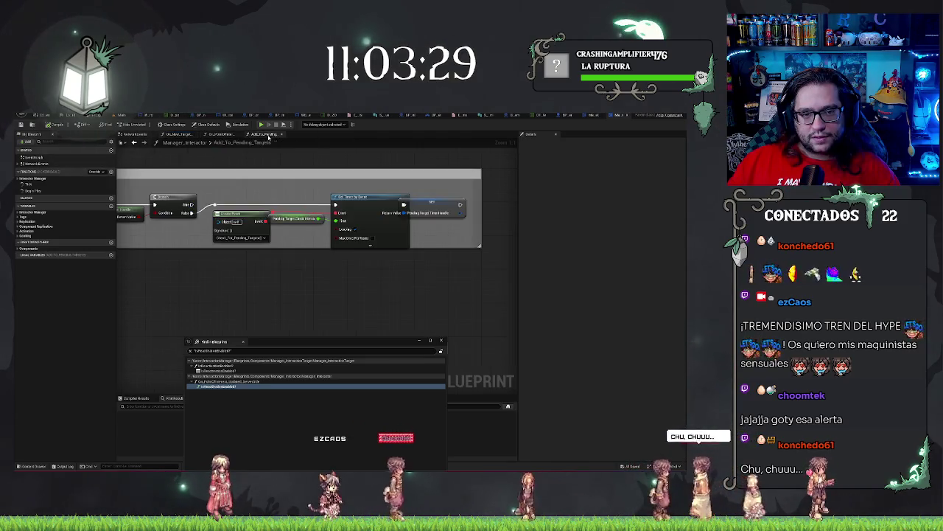
click(221, 134)
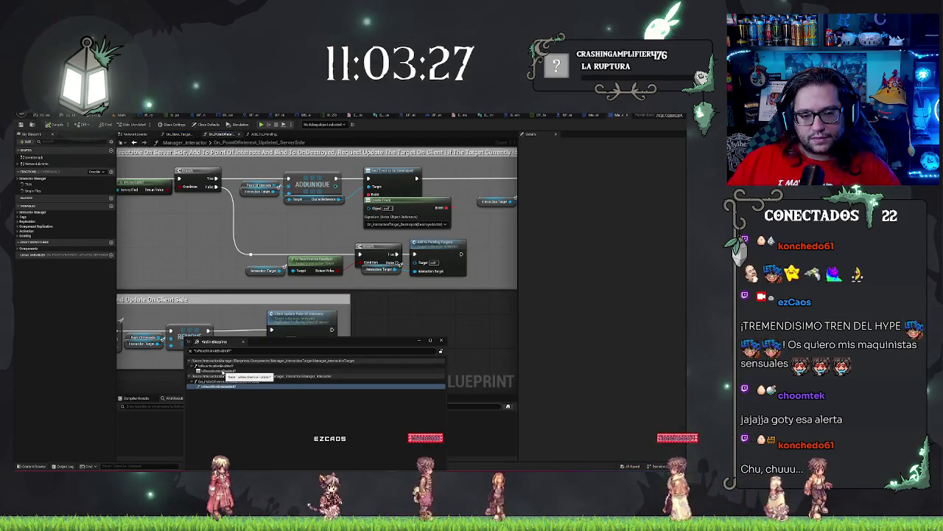
click(222, 371)
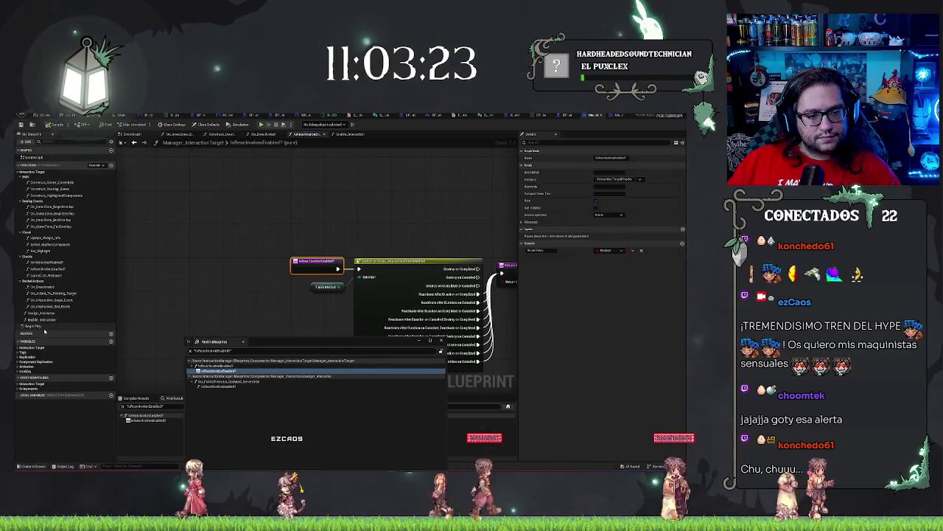
double_click(43, 287)
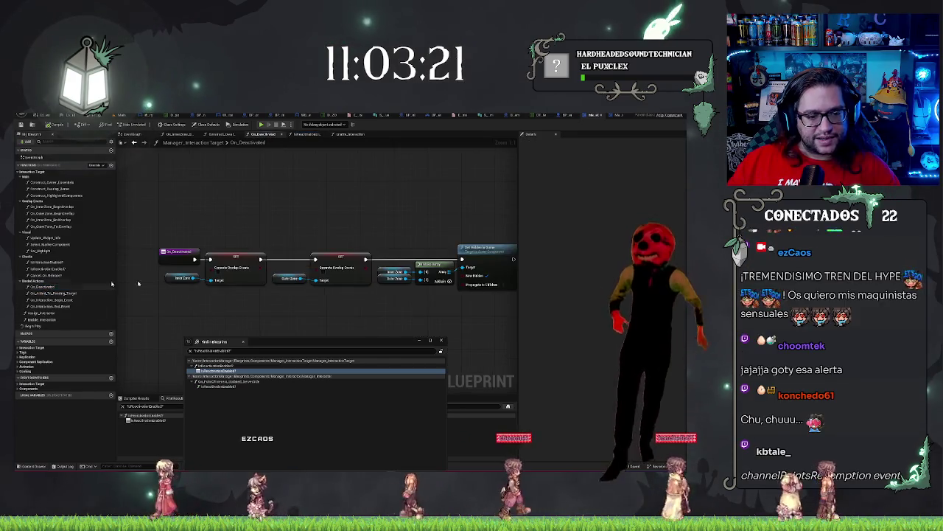
click(442, 341)
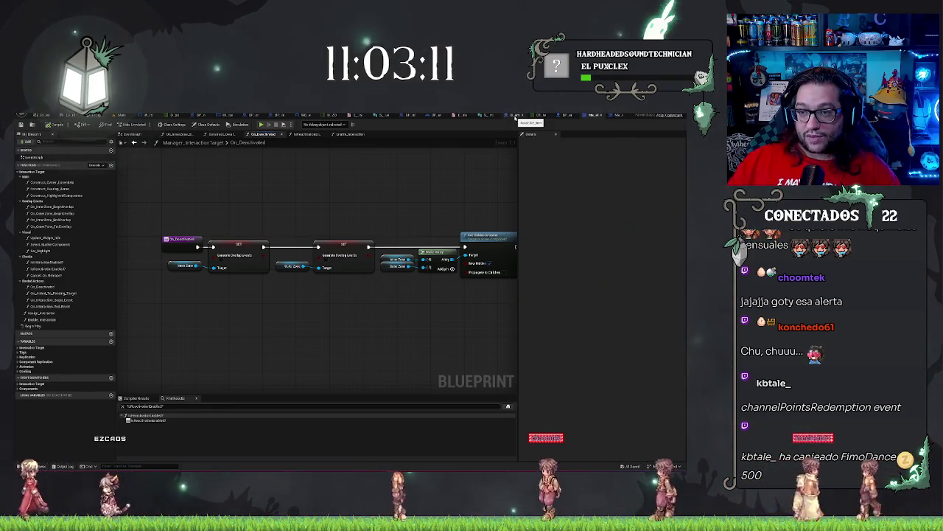
click(515, 116)
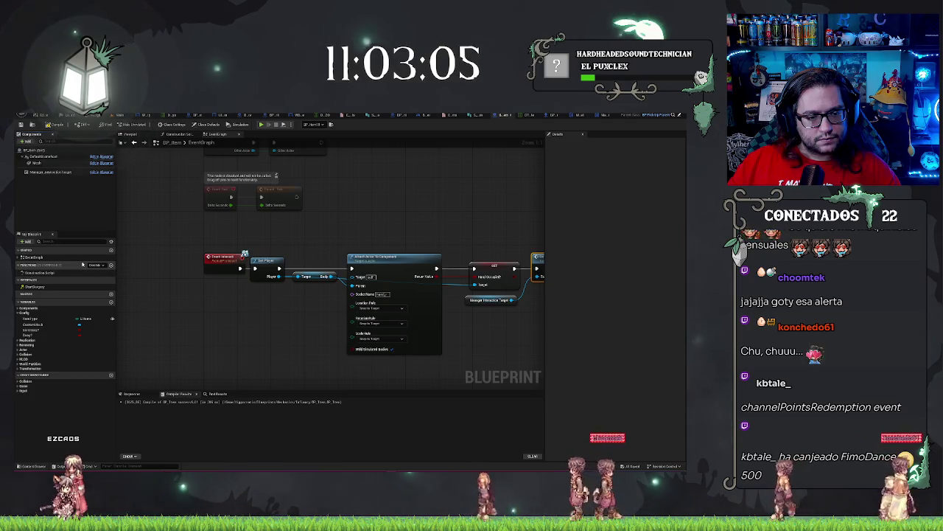
Create a Reactivate function in BP_Item holding a Manager Interaction Target reference.
click(112, 266)
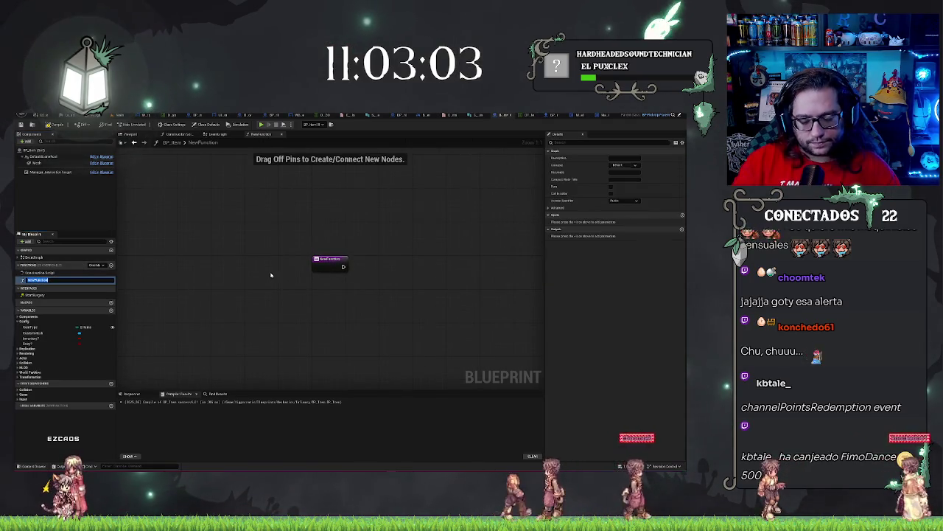
key(Return)
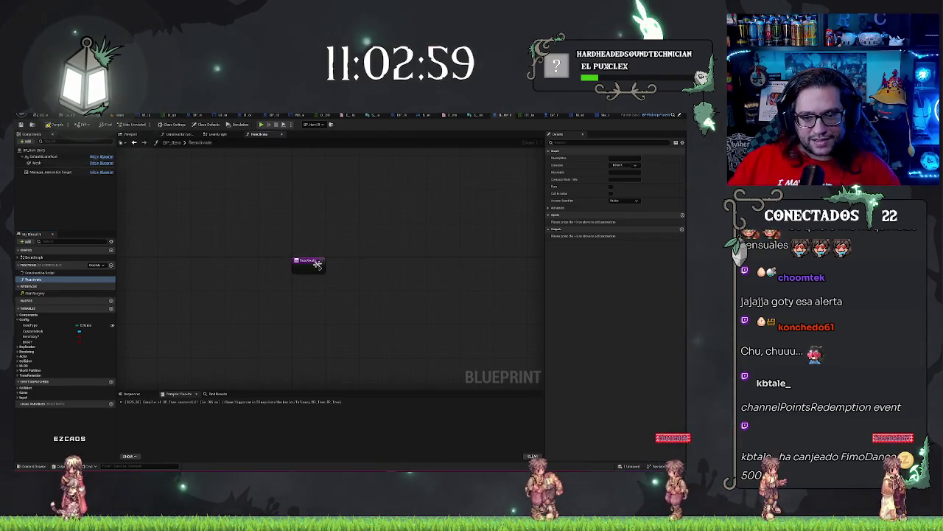
mouse_move(66, 171)
mouse_down()
mouse_move(206, 258)
mouse_move(333, 297)
mouse_up()
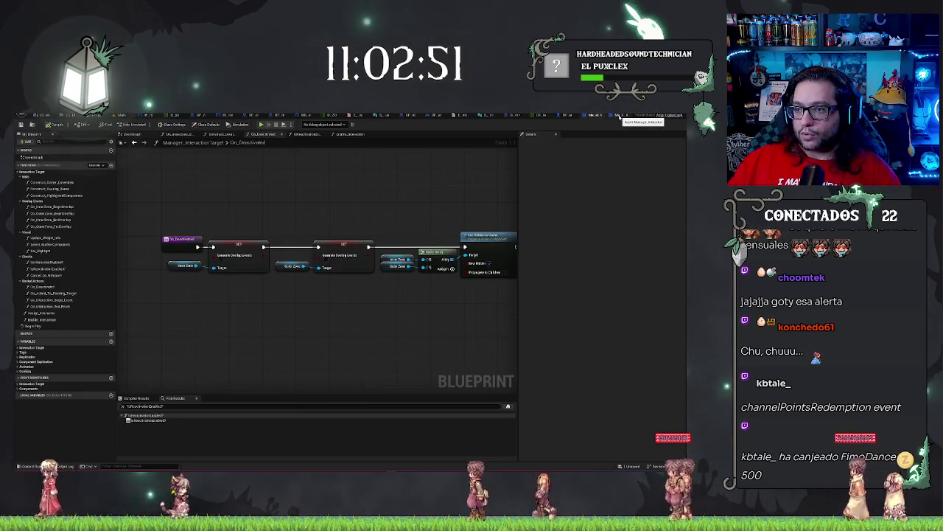
Copy the four overlap and Set Hidden in Game nodes from On_Deactivated into Reactivate.
click(618, 115)
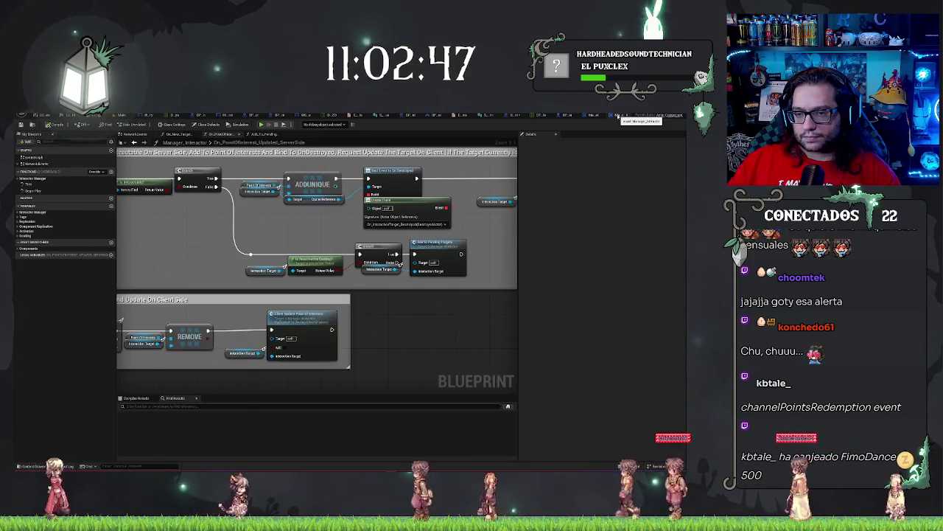
click(609, 115)
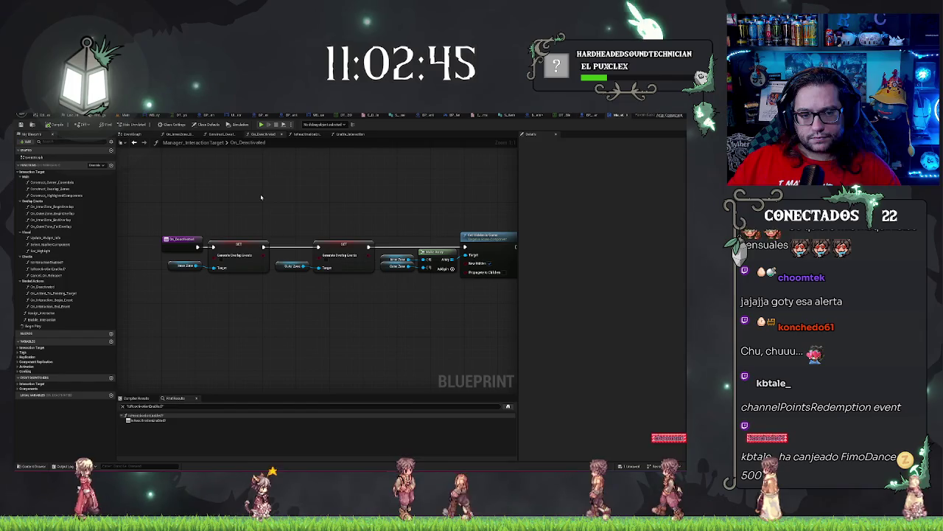
mouse_move(162, 260)
mouse_down()
mouse_move(417, 315)
mouse_move(424, 303)
mouse_move(469, 314)
mouse_up()
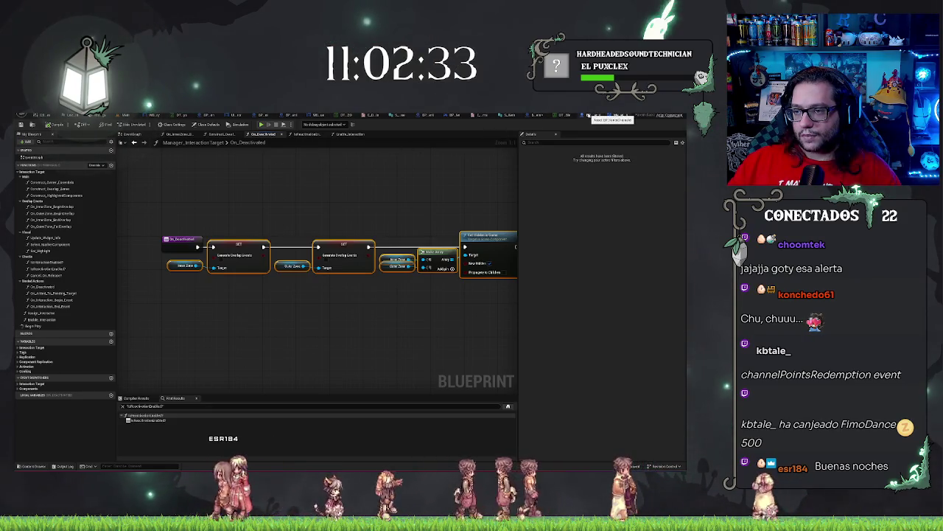
click(536, 117)
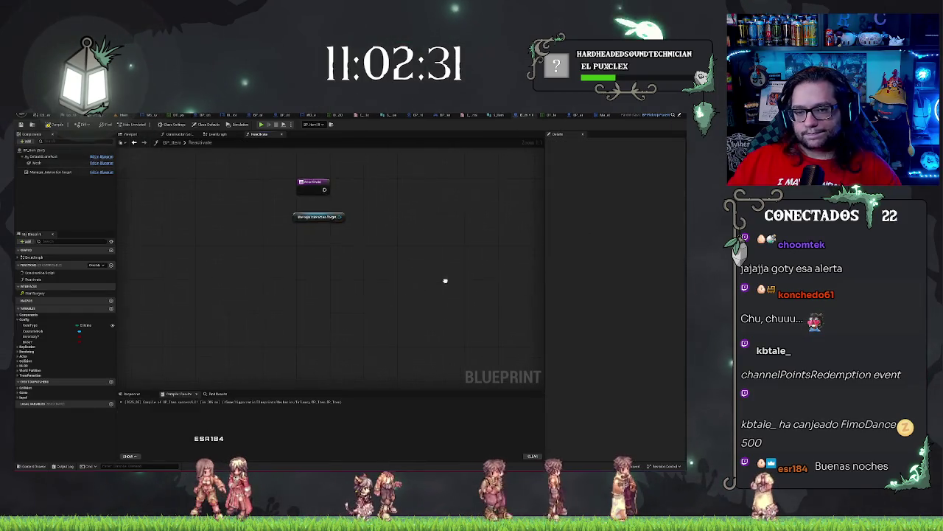
drag(225, 199, 196, 257)
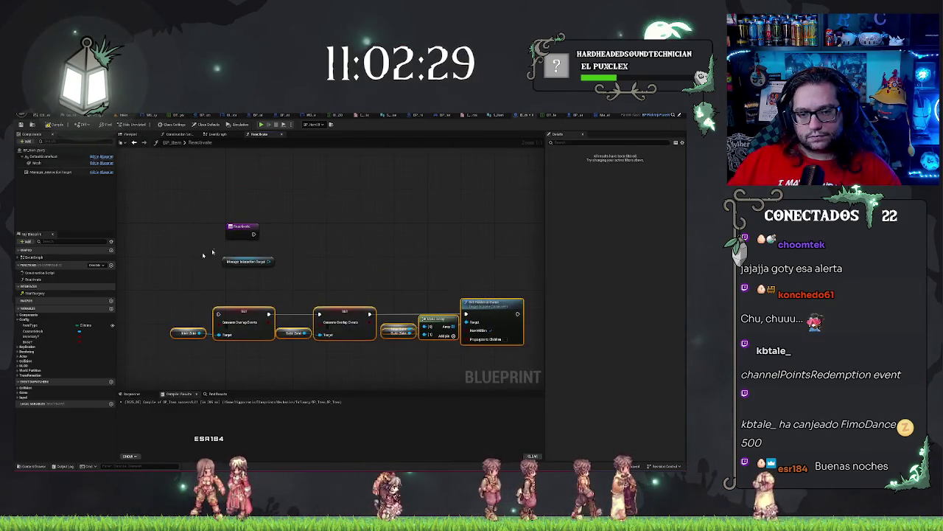
drag(272, 261, 282, 255)
Add Get Inner Zone and Get Outer Zone nodes off the Manager Interaction Target.
text(get inn)
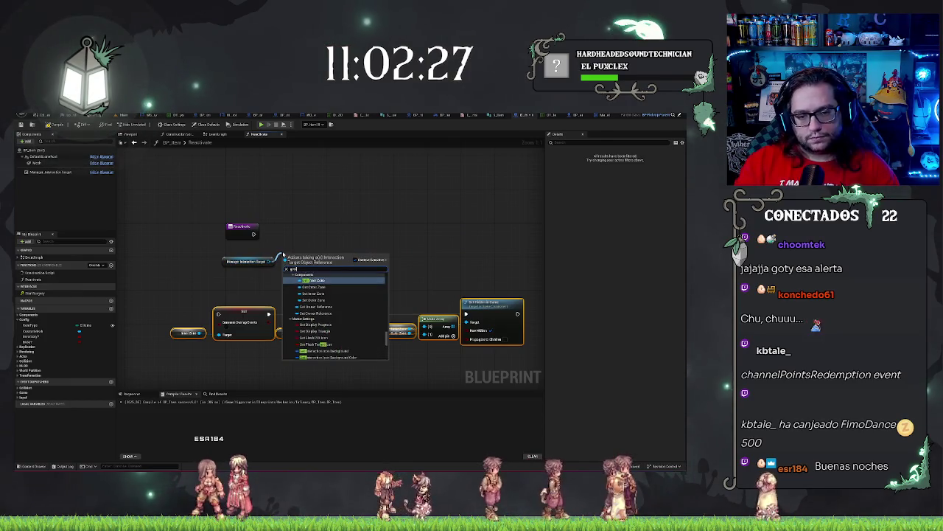
key(Return)
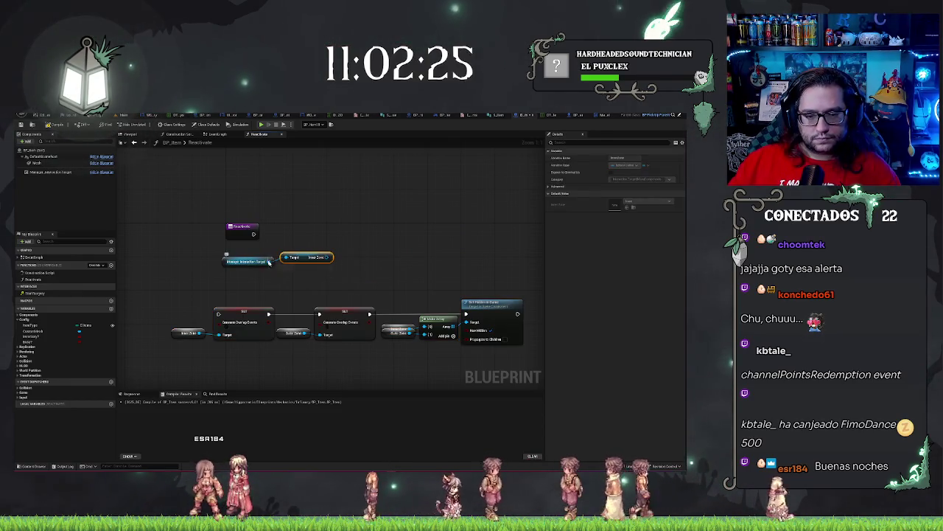
drag(269, 262, 295, 280)
text(ou)
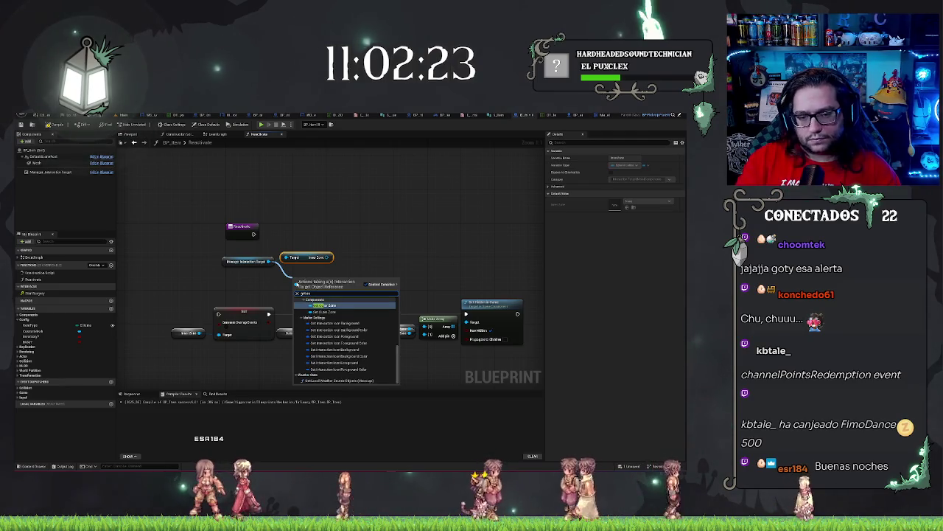
key(Return)
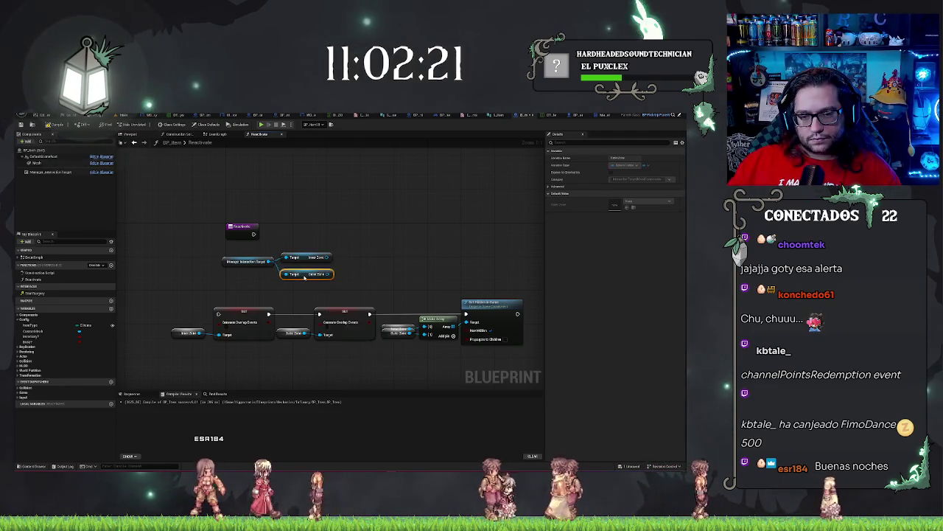
Delete the old zone getters and connect Inner Zone to the first overlap SET's Target.
drag(310, 303, 404, 351)
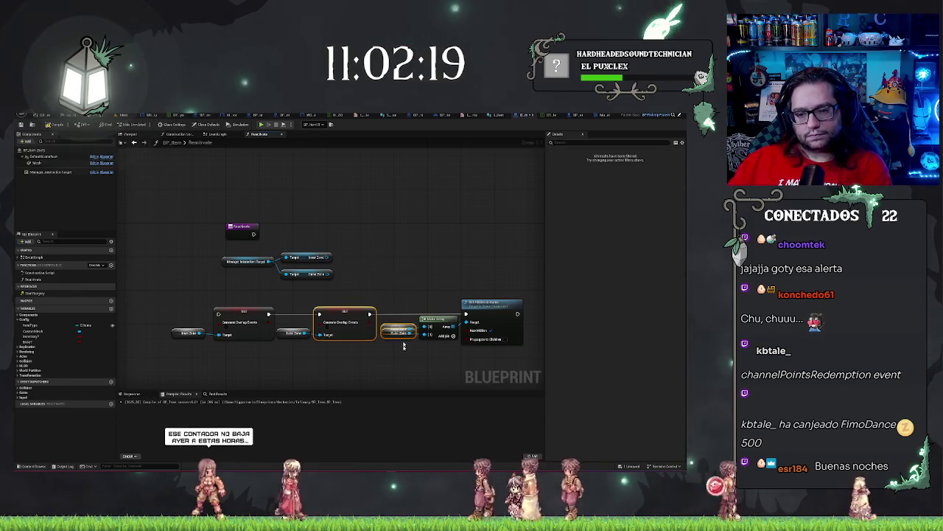
key(Delete)
click(292, 333)
key(Delete)
click(188, 332)
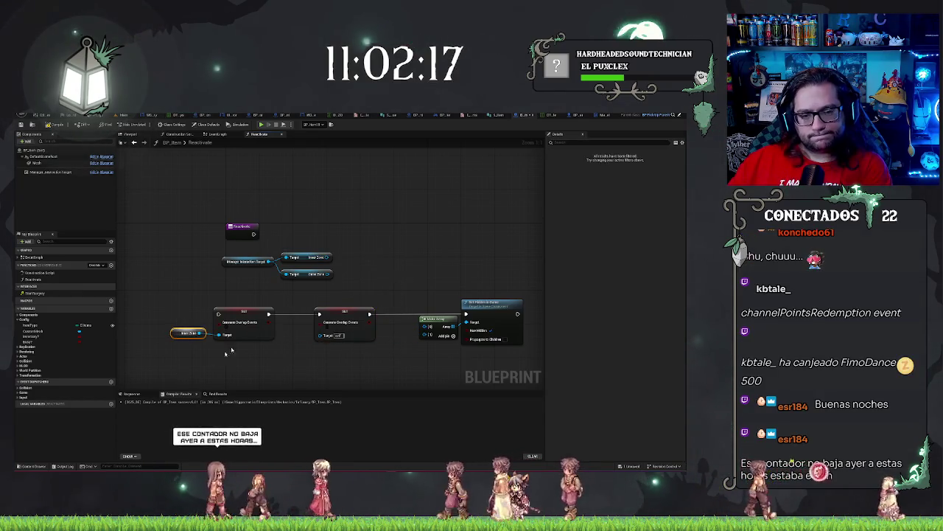
key(Delete)
mouse_move(328, 257)
mouse_down()
mouse_move(213, 322)
mouse_move(219, 337)
mouse_up()
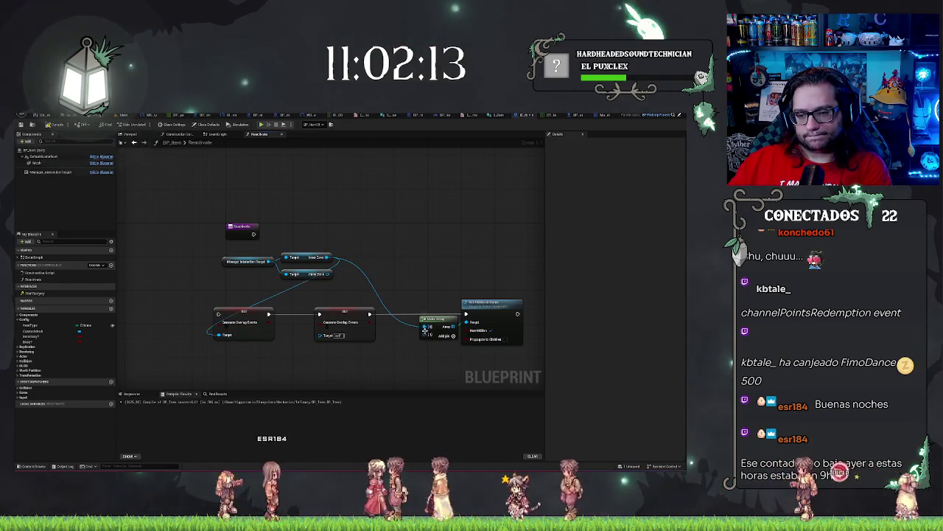
click(327, 329)
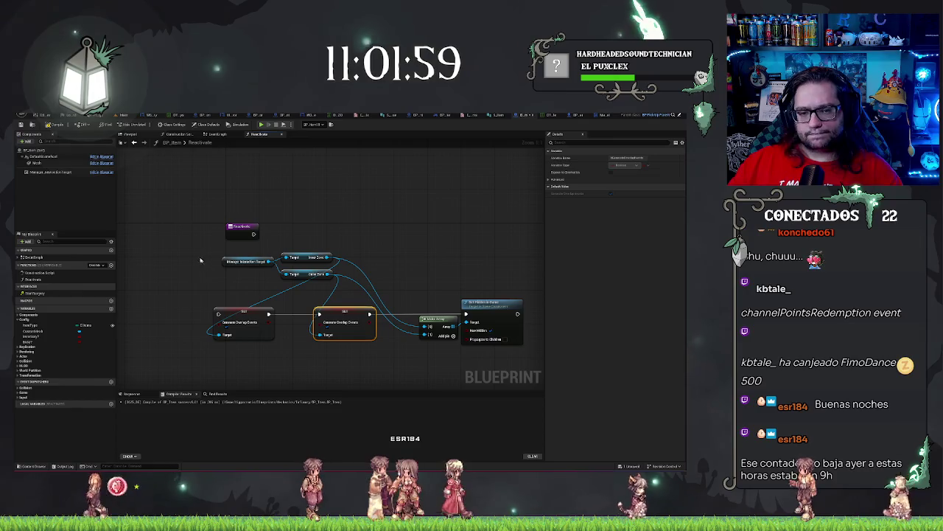
mouse_move(192, 251)
mouse_down()
mouse_move(383, 341)
mouse_move(299, 294)
mouse_up()
Move the SET nodes, getters, Make Array and Set Hidden in Game into one compact row.
drag(192, 297, 524, 346)
mouse_move(244, 314)
mouse_down()
mouse_move(307, 233)
mouse_move(295, 233)
mouse_up()
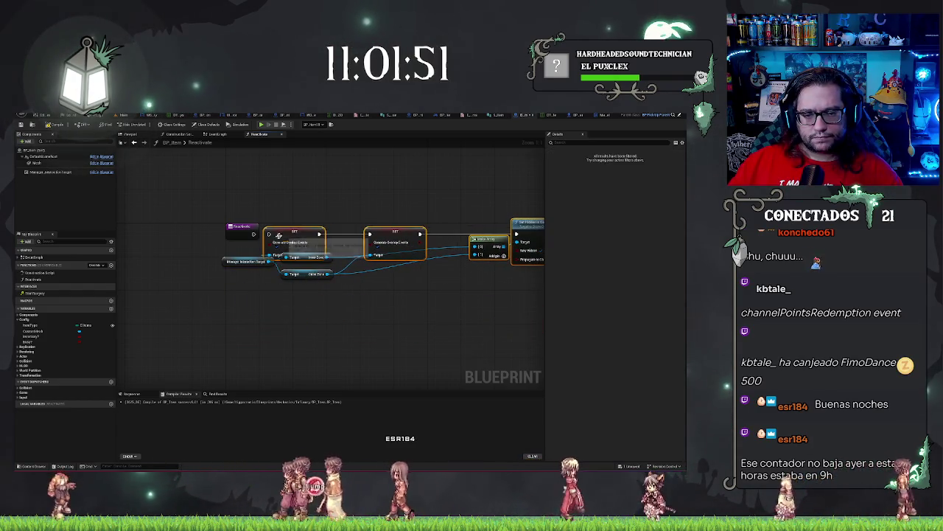
mouse_move(241, 285)
mouse_down()
mouse_move(309, 263)
mouse_move(310, 274)
mouse_up()
ctrl+click(306, 235)
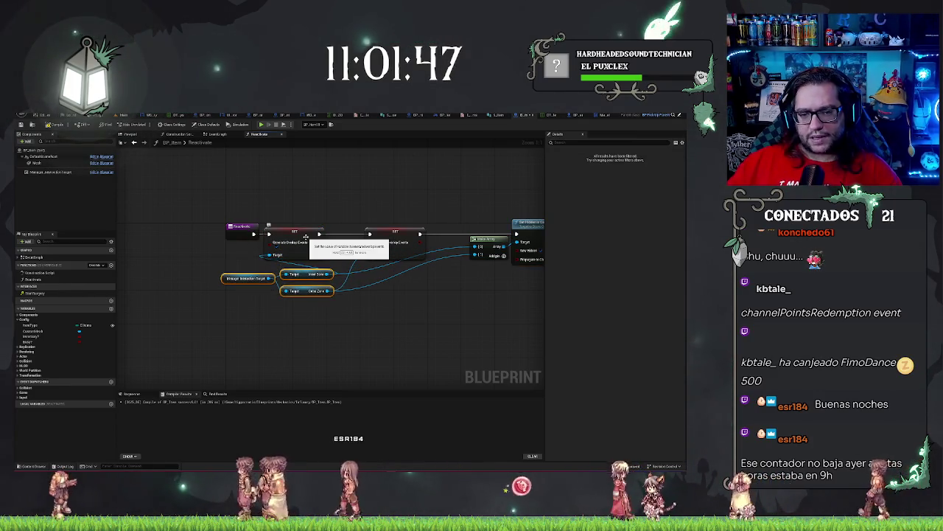
click(340, 303)
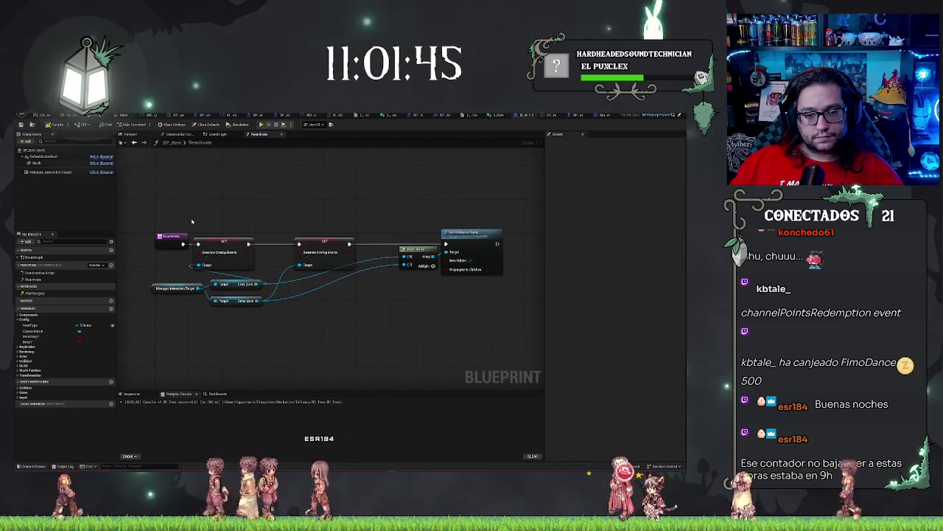
drag(324, 241, 308, 242)
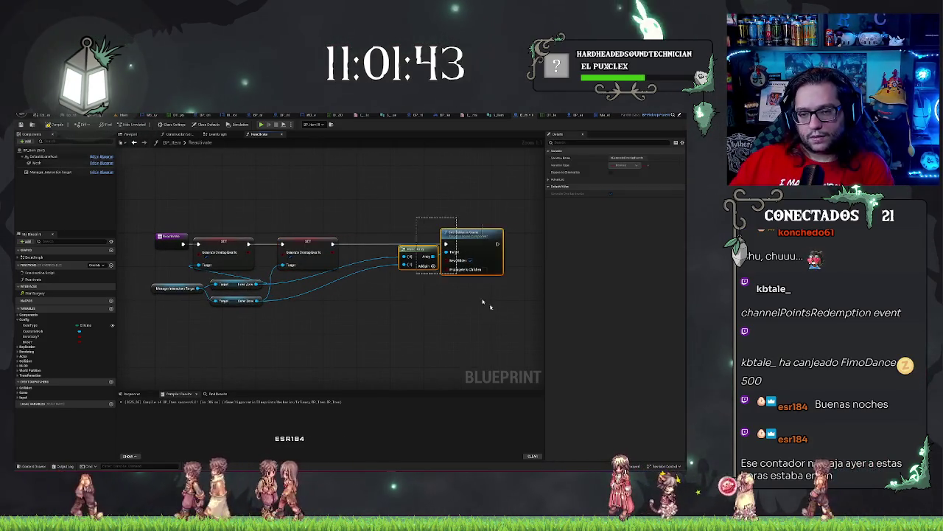
drag(506, 277, 397, 217)
drag(472, 243, 422, 243)
drag(308, 241, 295, 242)
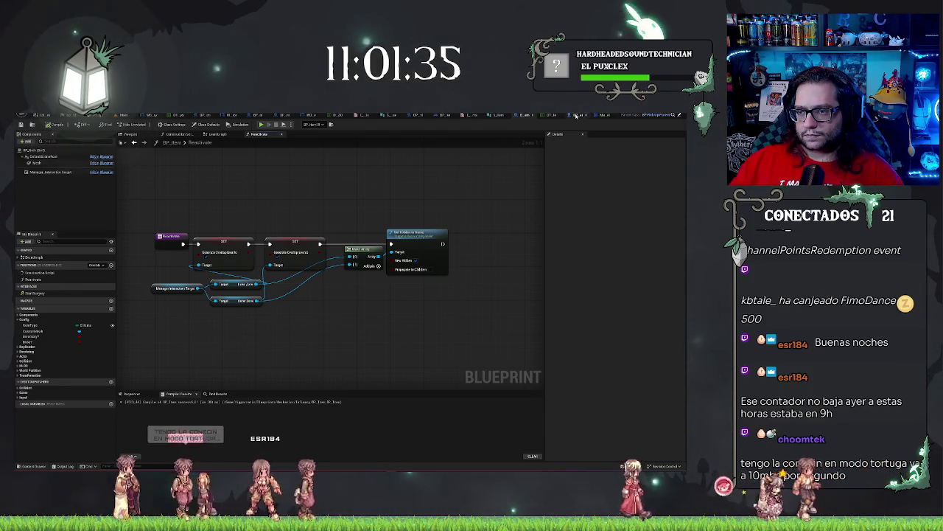
click(602, 115)
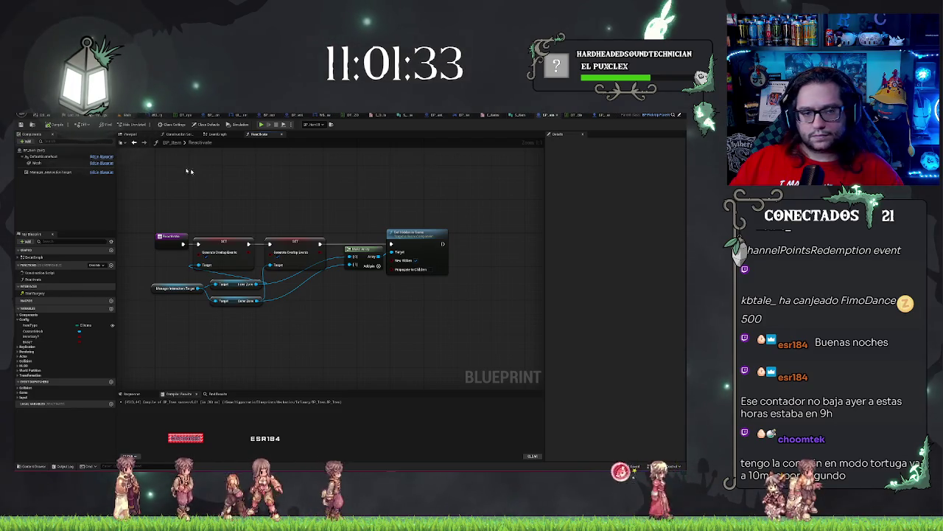
Add a new function named Drop to BPI_Interact and compile the interface.
click(217, 138)
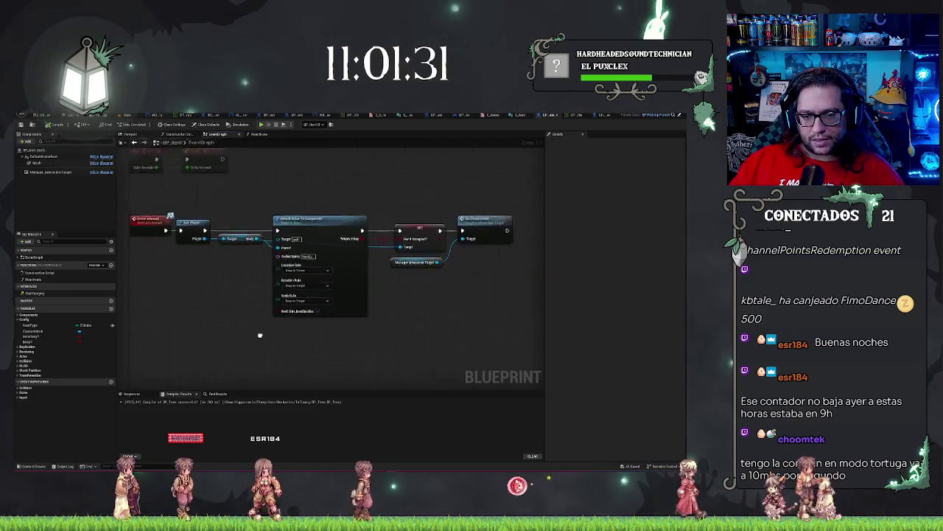
scroll(438, 294, down, 1)
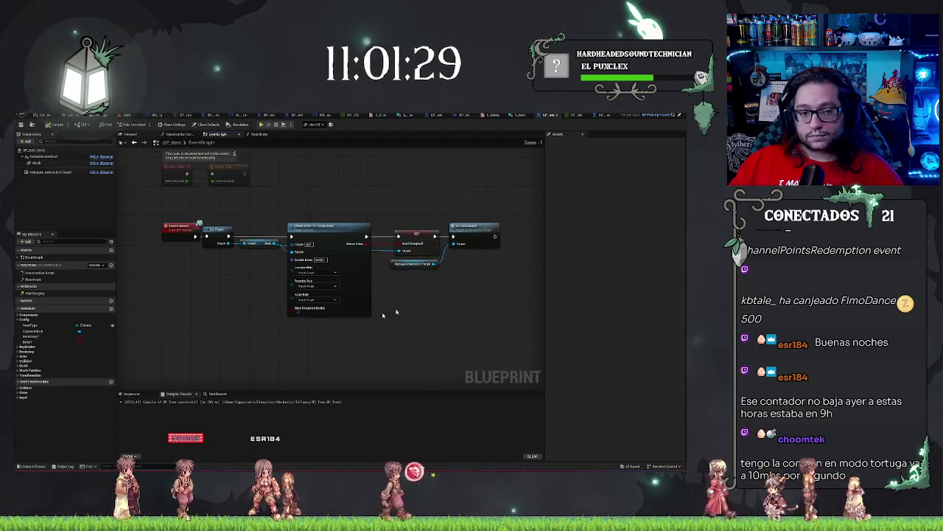
right_click(219, 323)
key(Escape)
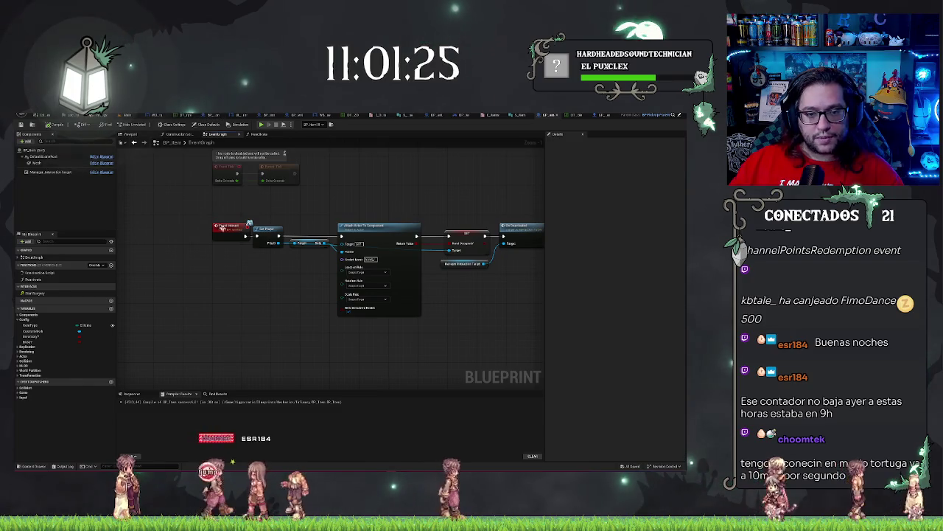
double_click(231, 229)
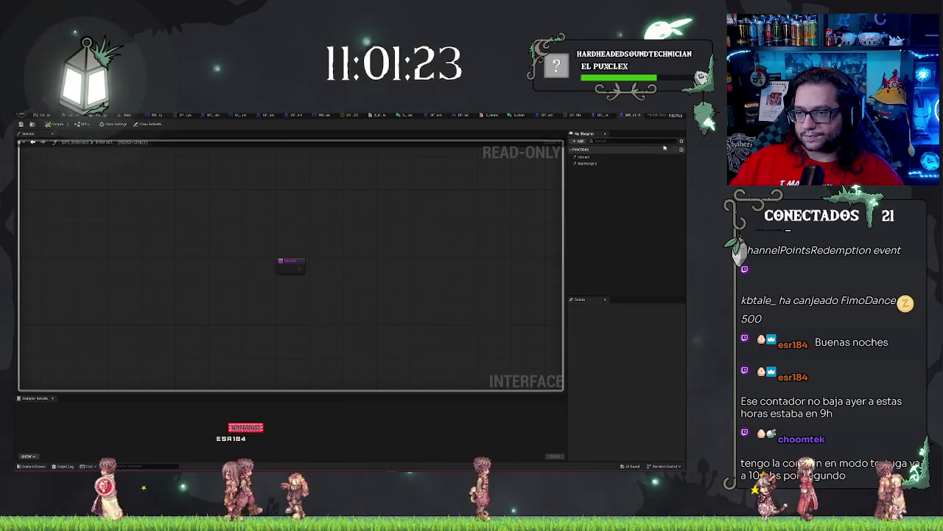
click(681, 150)
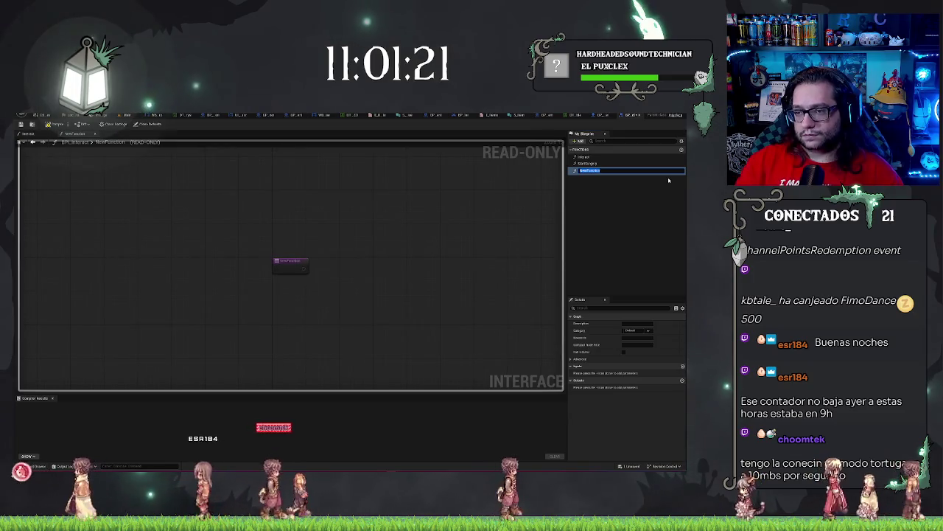
text(Drop)
key(Return)
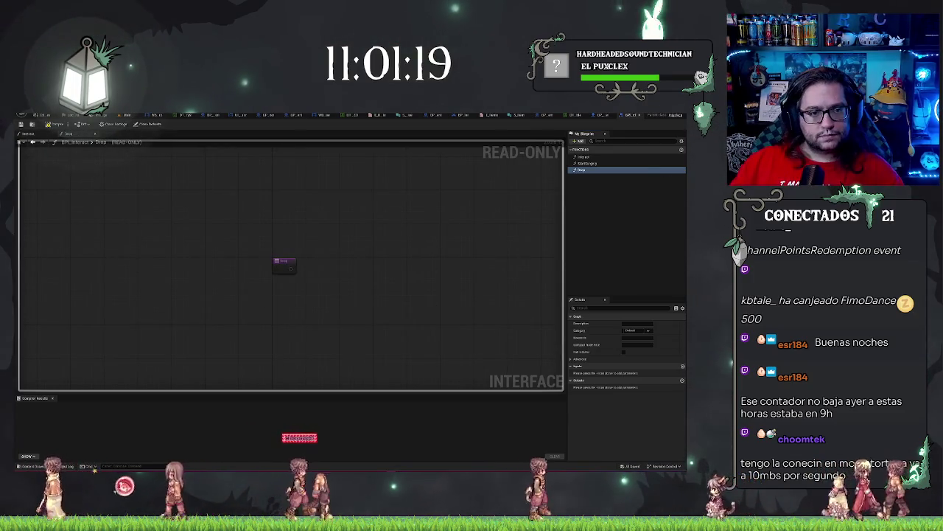
click(50, 124)
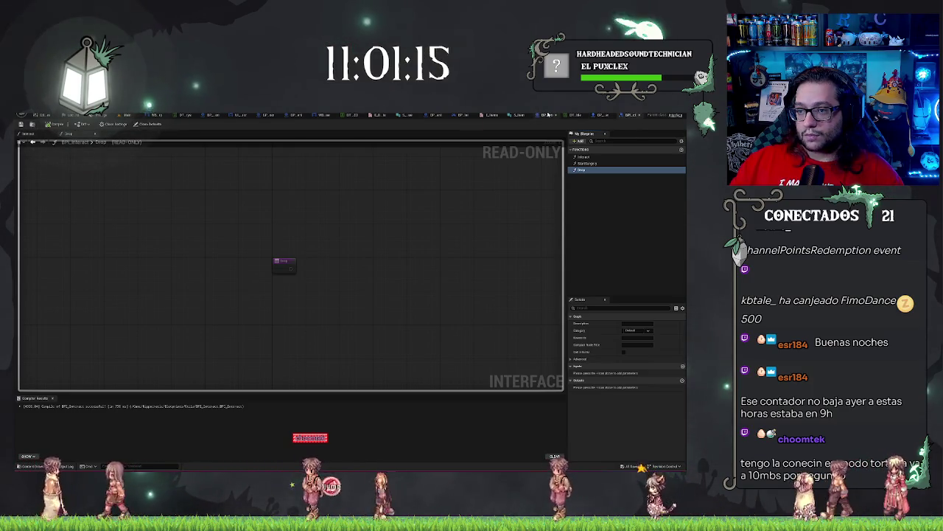
key(ctrl+Tab)
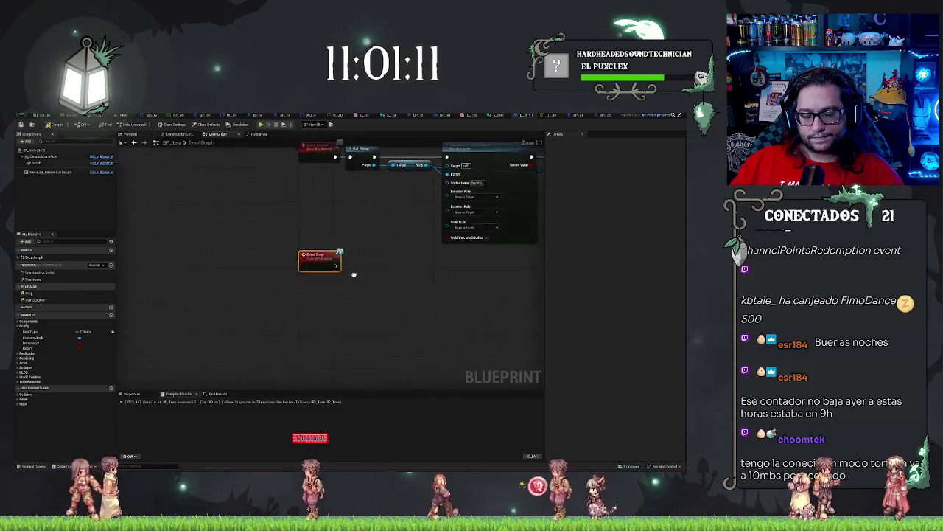
Reposition Event Drop and attach a Line Distance node found by searching 'distance'.
scroll(315, 252, up, 1)
mouse_move(299, 254)
mouse_down()
mouse_move(299, 300)
mouse_move(264, 315)
mouse_move(280, 318)
mouse_up()
text(gendel)
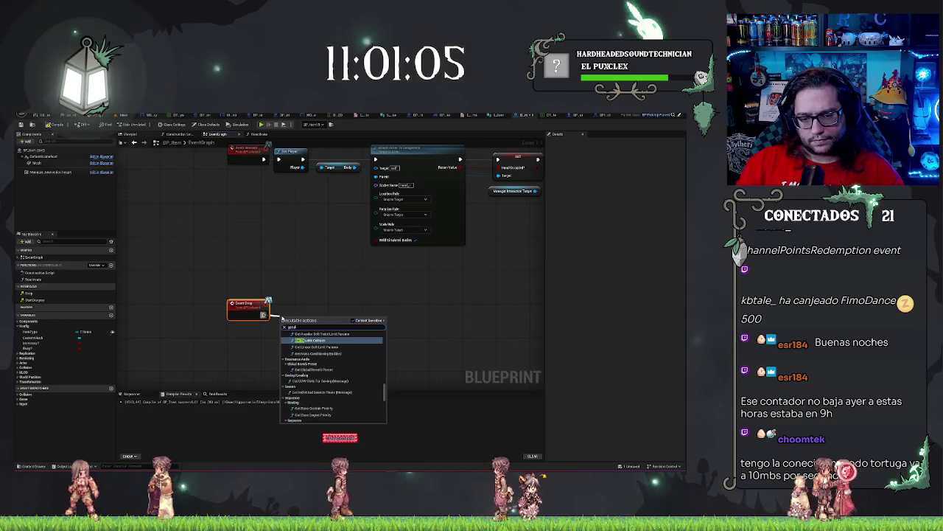
text(a)
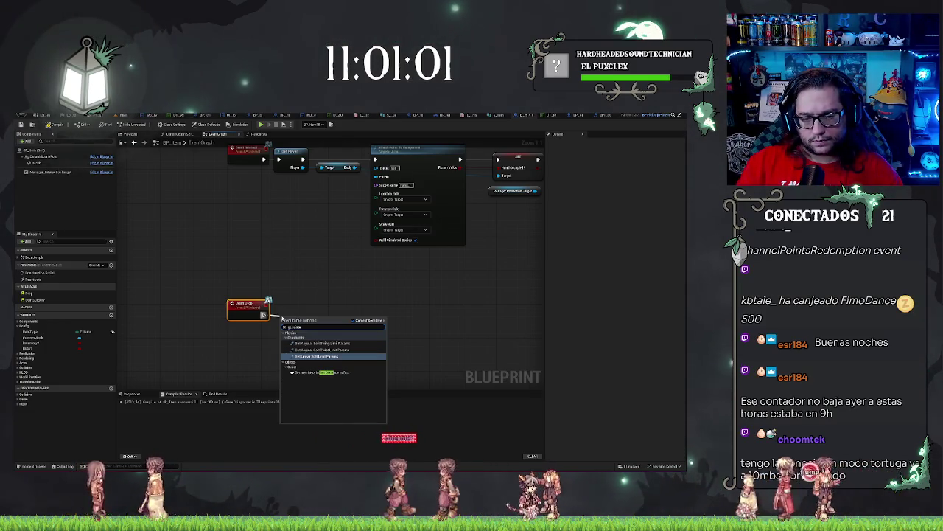
key(BackSpace)
key(BackSpace)
key(BackSpace)
text(setline)
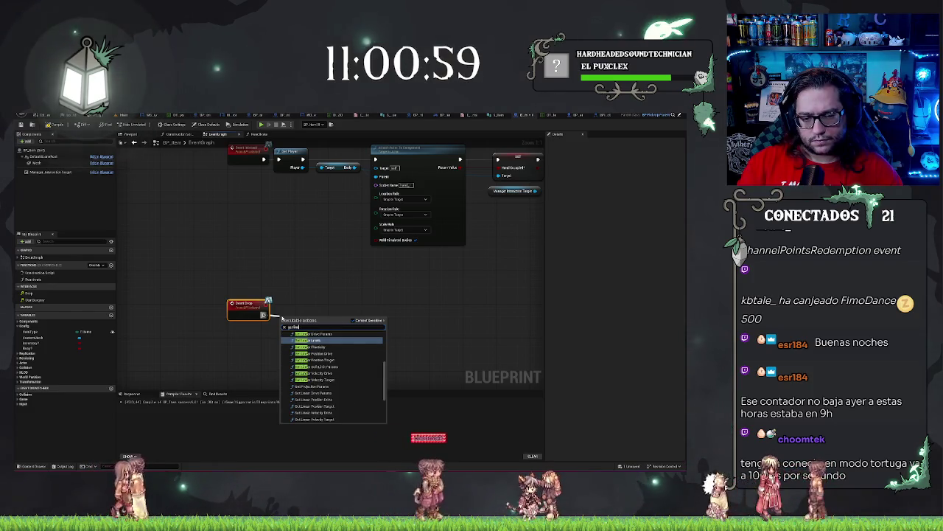
key(BackSpace)
key(BackSpace)
key(BackSpace)
text(distance)
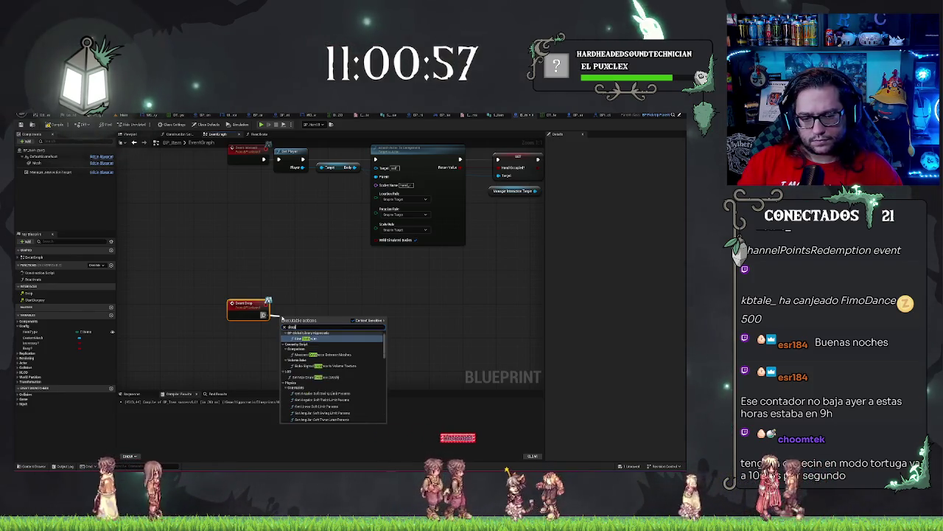
key(Return)
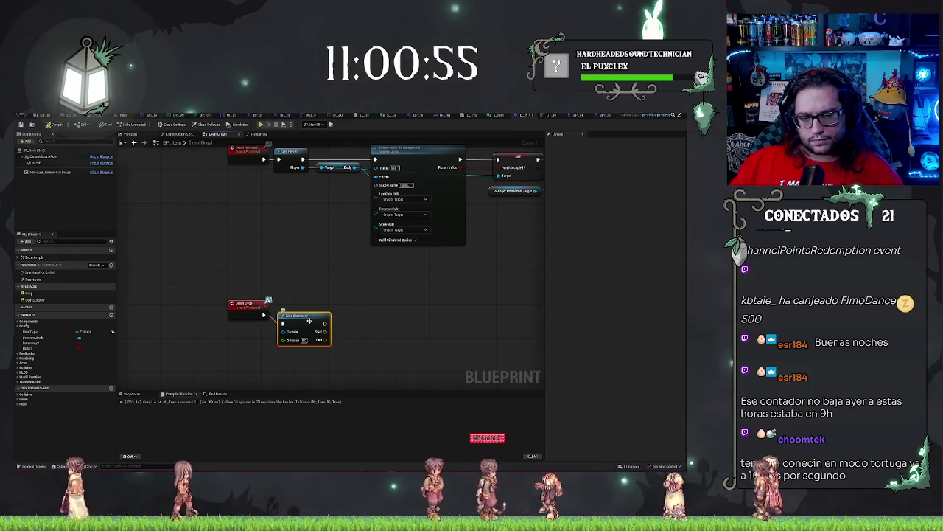
drag(307, 319, 308, 307)
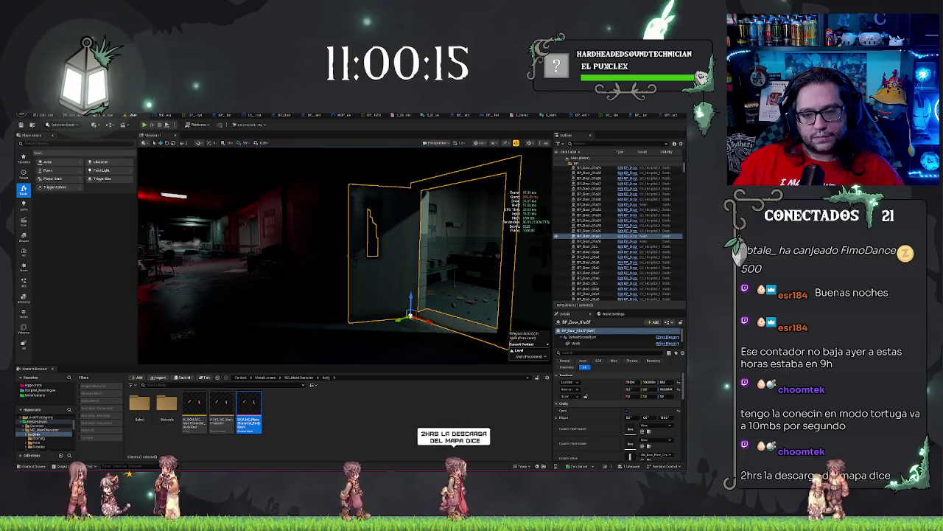
Inspect the character Blueprint's Capsule Component and root defaults in its viewport.
key(f)
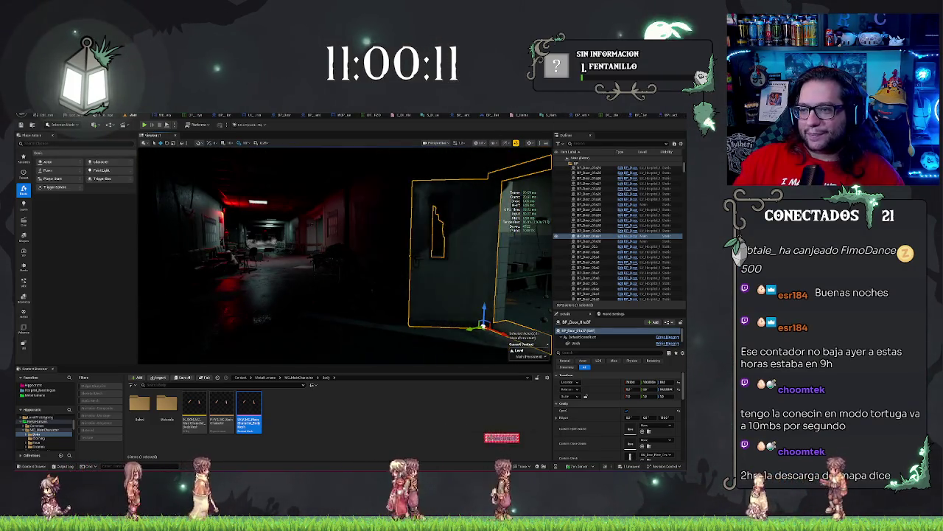
click(639, 116)
click(140, 135)
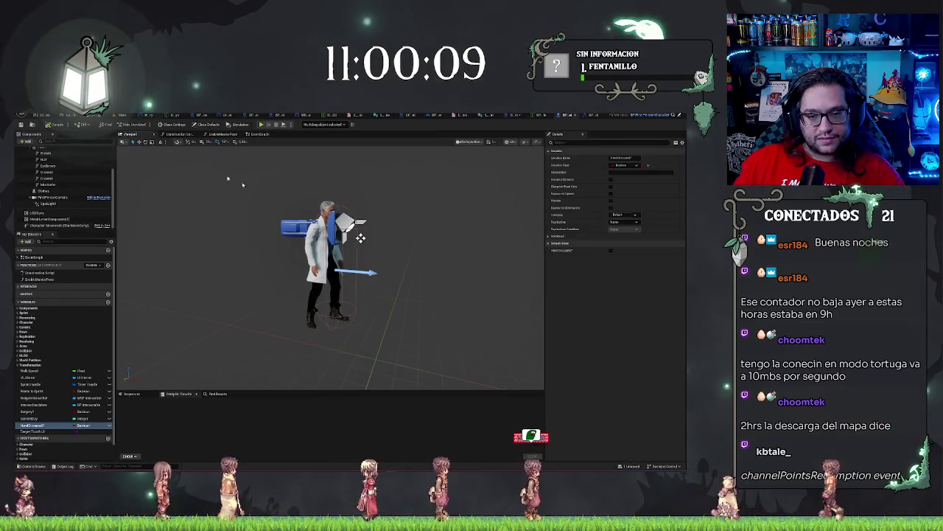
scroll(67, 171, up, 3)
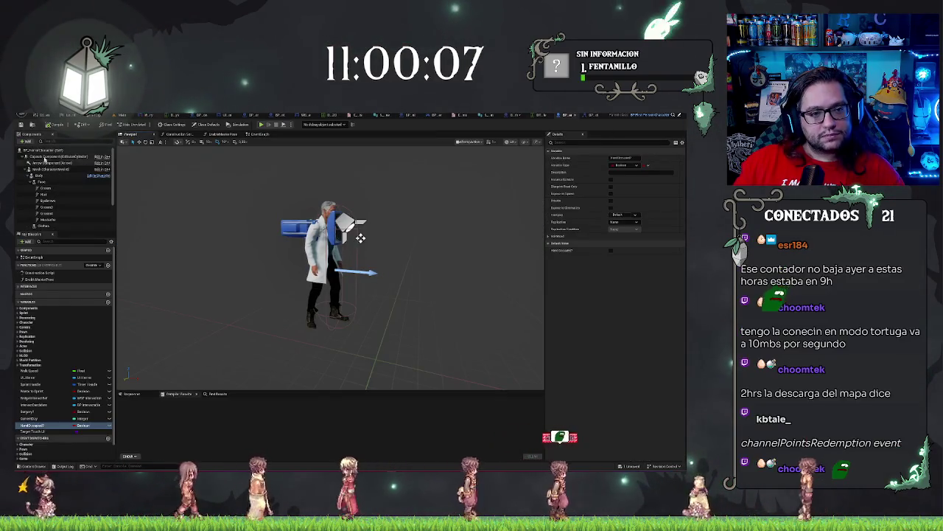
click(59, 156)
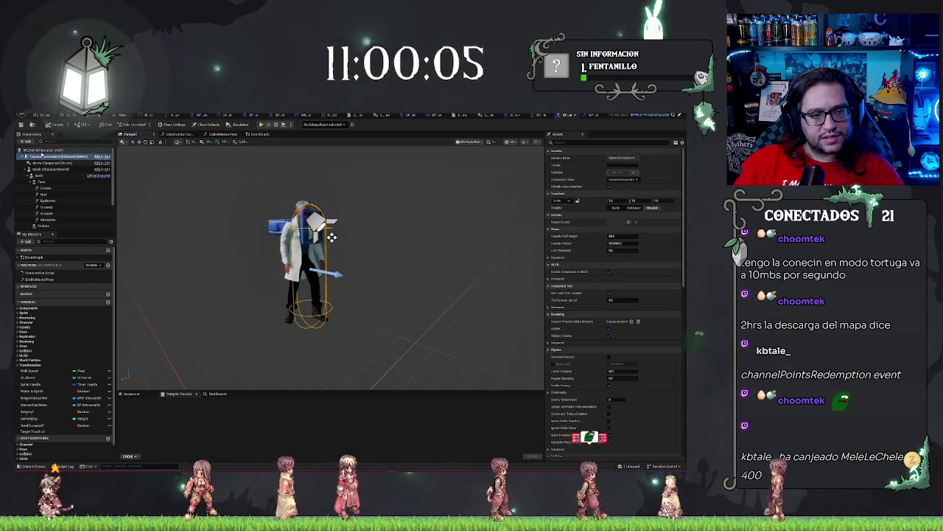
click(308, 183)
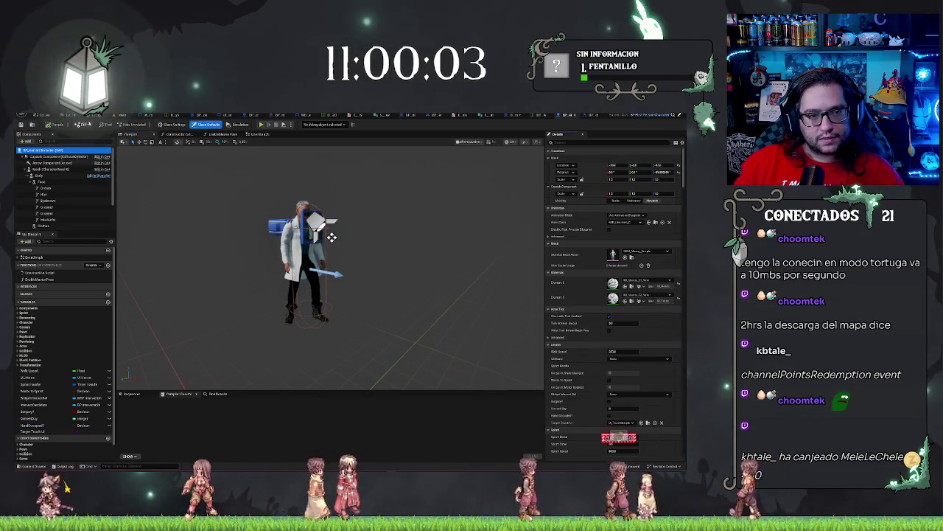
Focus BP_HorrorCharacter in the level and delete it.
click(121, 117)
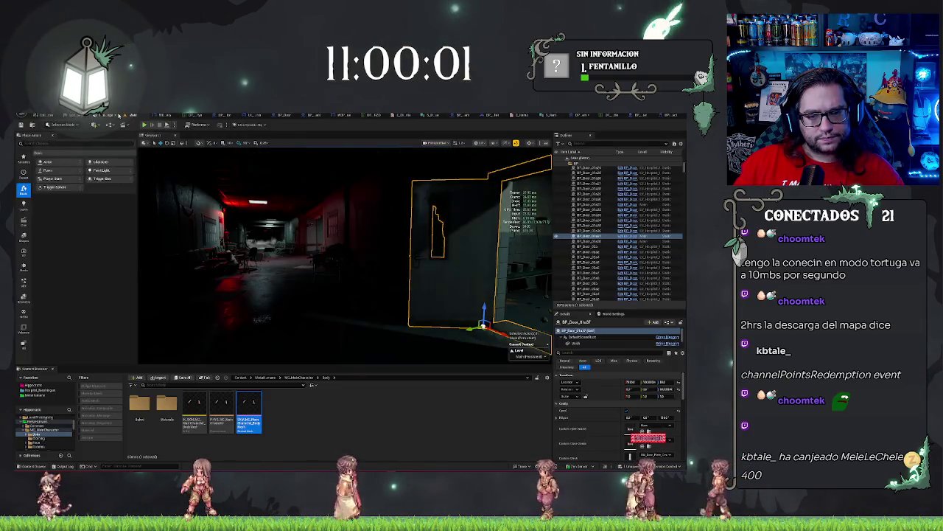
click(314, 116)
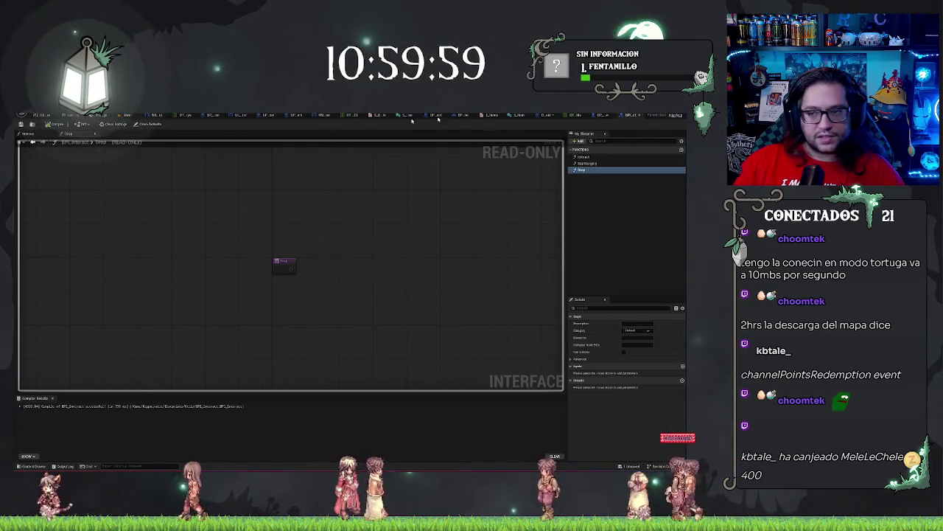
click(601, 116)
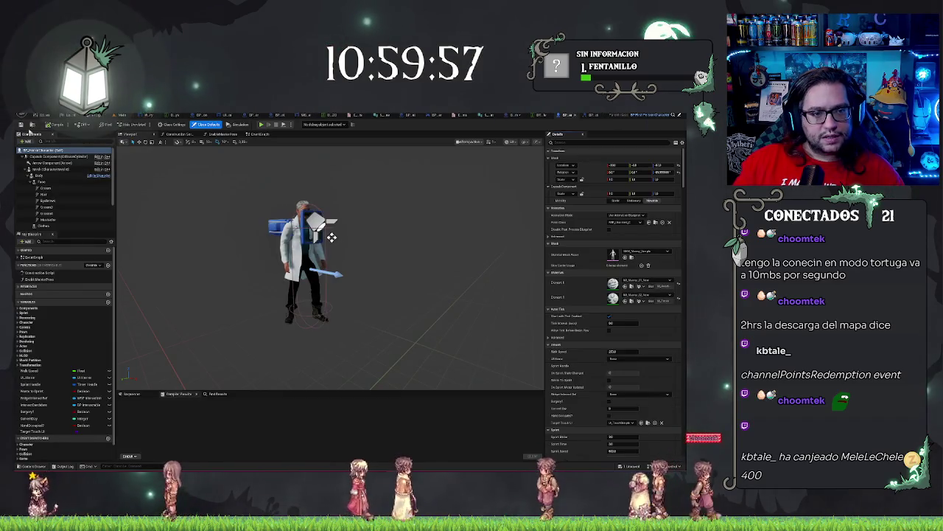
click(132, 116)
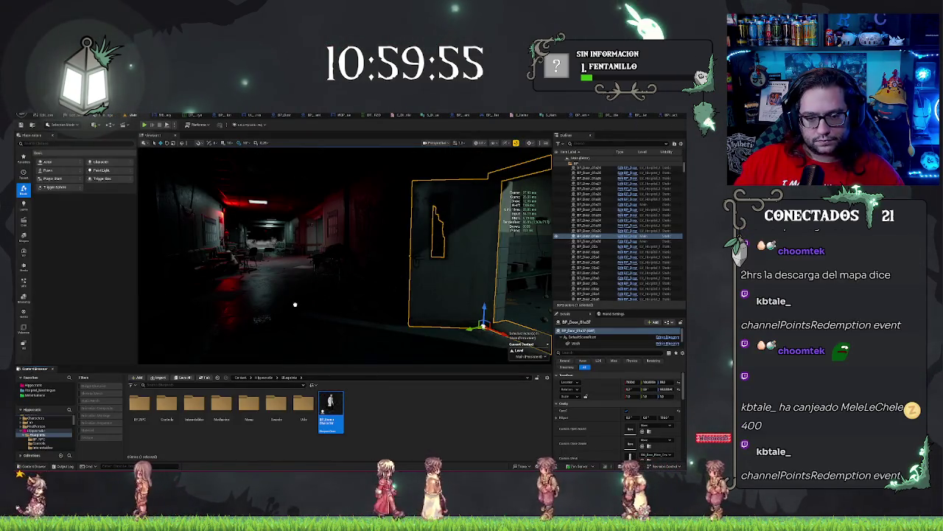
key(f)
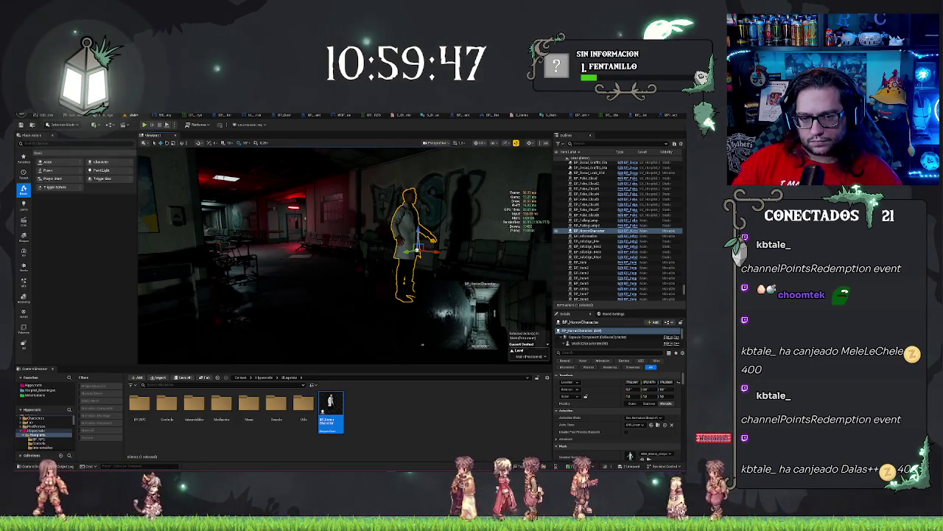
key(Delete)
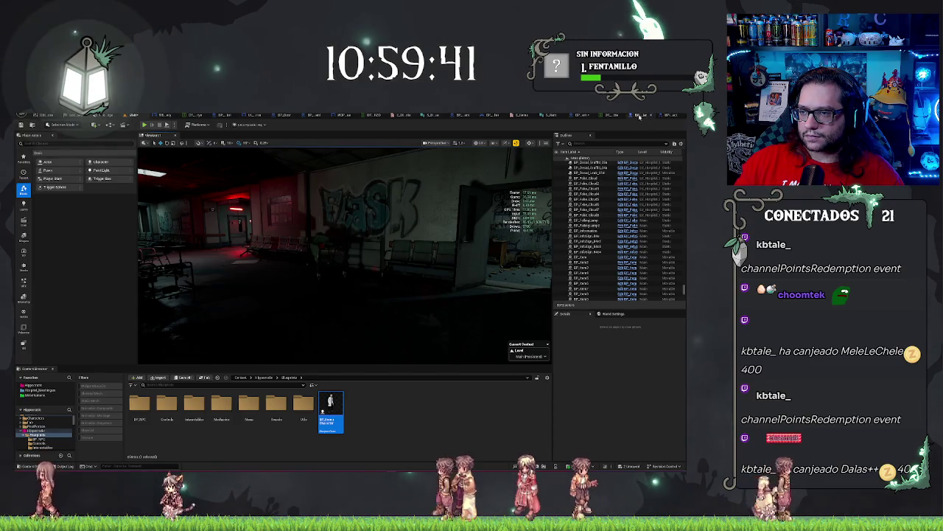
click(628, 116)
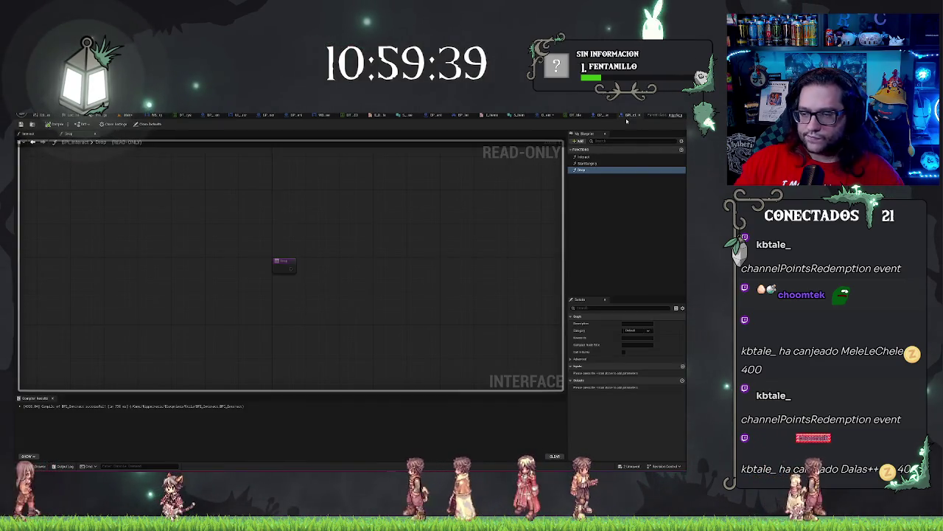
click(568, 115)
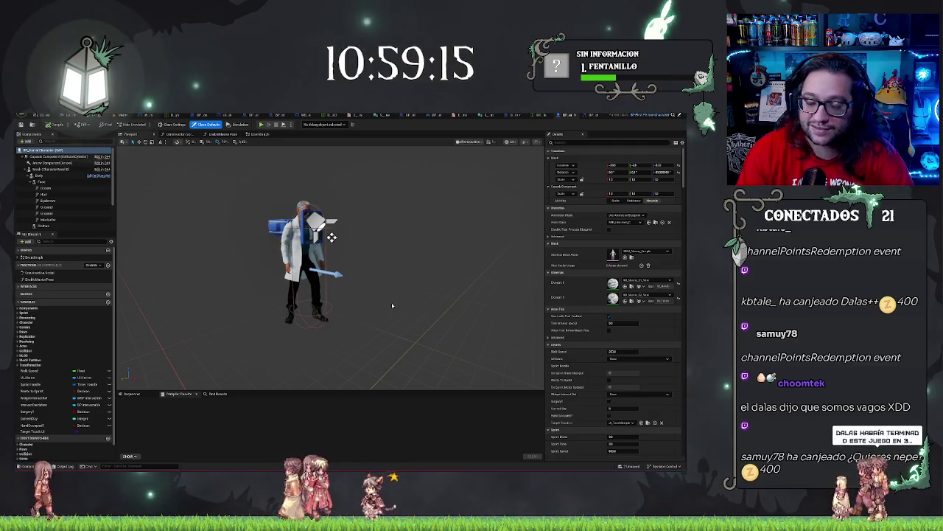
Orbit around the character model, glance at the data table, then return to BP_Item's event graph.
mouse_move(392, 305)
mouse_down()
mouse_move(378, 277)
mouse_move(291, 325)
mouse_up()
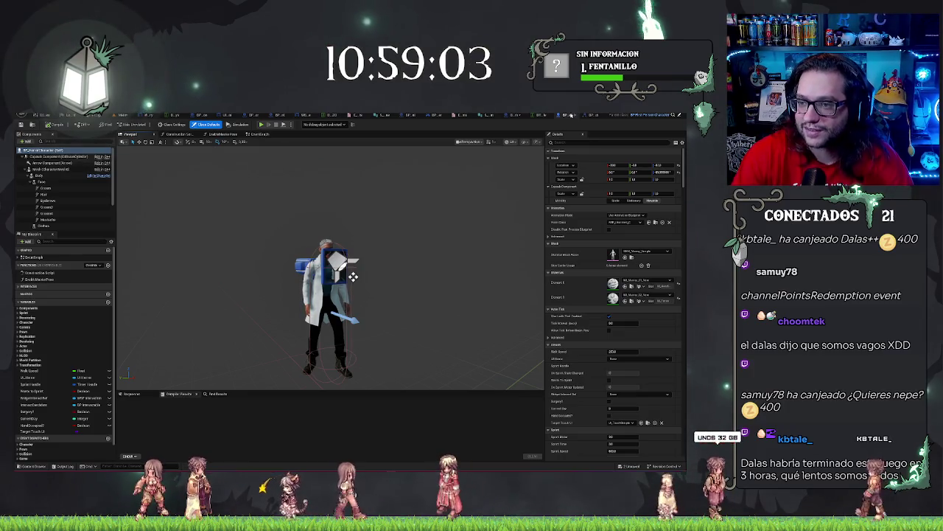
click(574, 116)
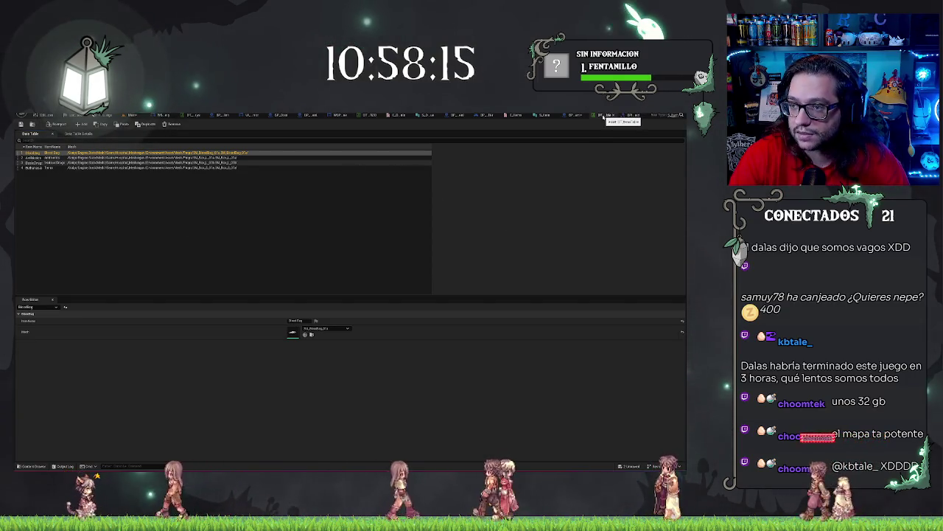
click(601, 116)
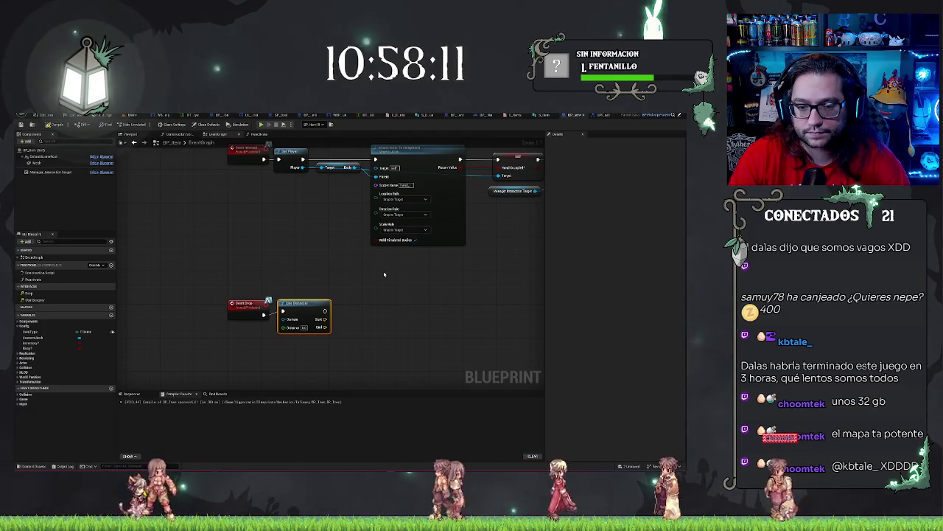
Add a Detach From Actor node after the line trace node.
scroll(329, 311, up, 1)
scroll(295, 281, down, 2)
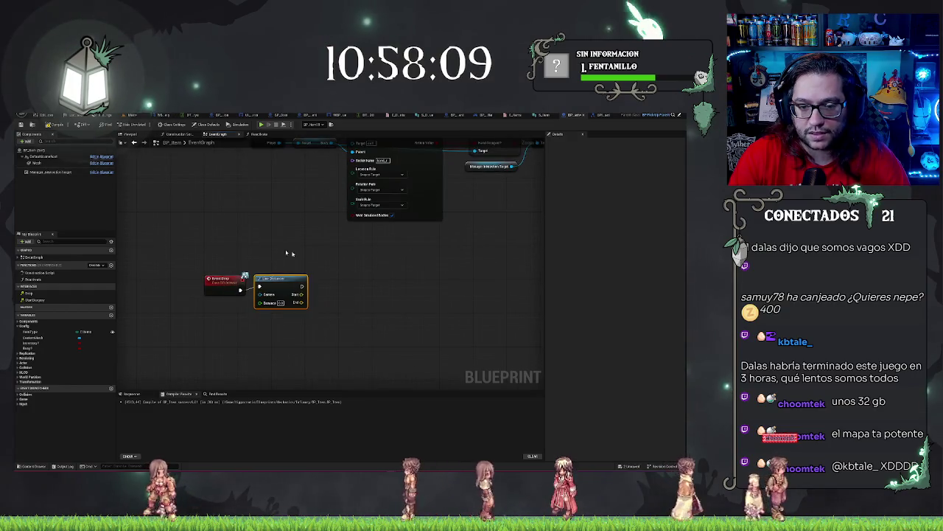
scroll(349, 314, up, 1)
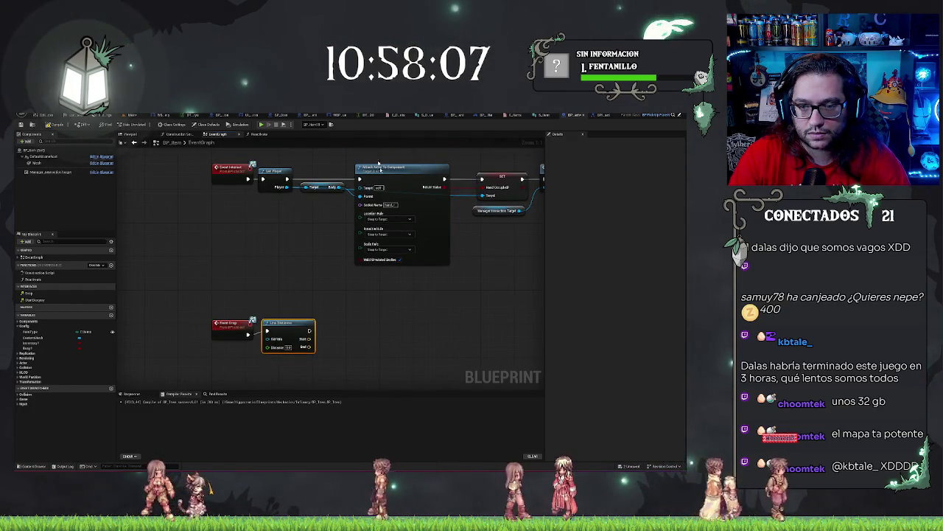
drag(310, 330, 327, 331)
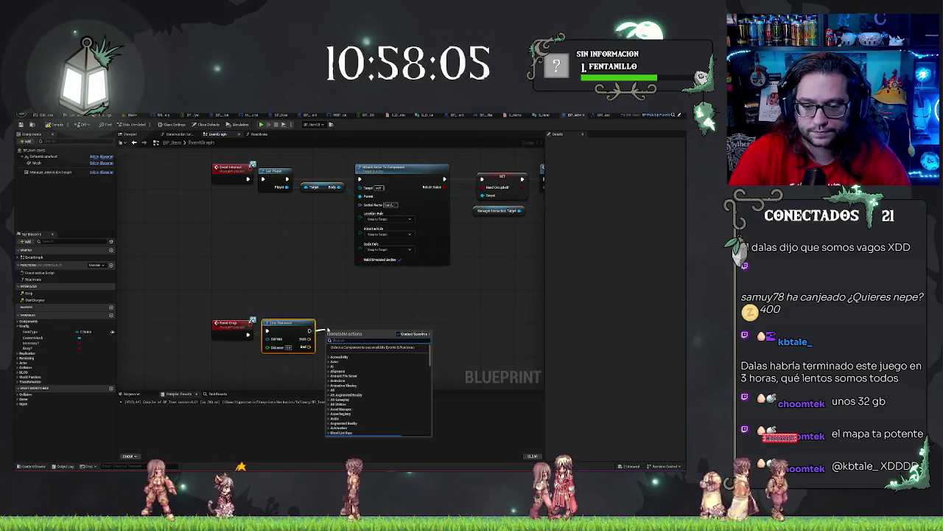
text(detach)
key(Return)
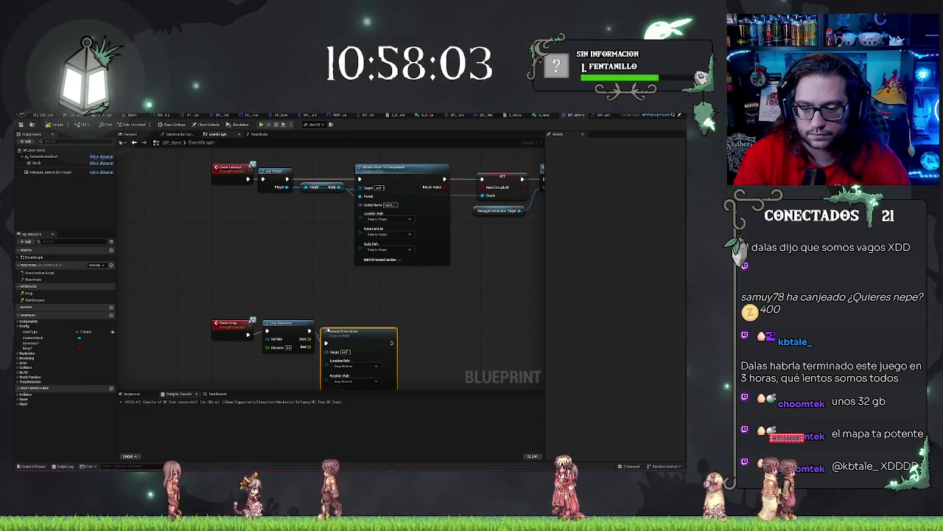
drag(363, 336, 371, 336)
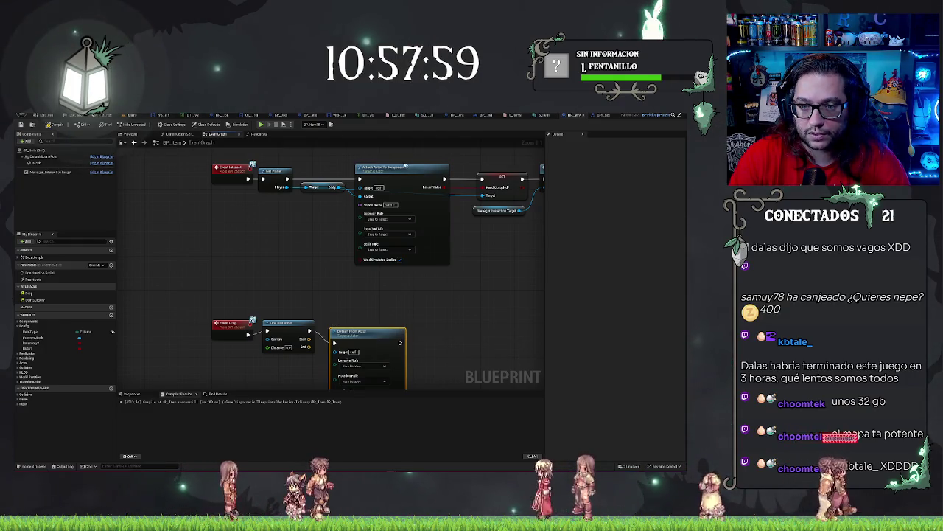
Connect a Set Actor Location node to Detach From Actor's exec output.
drag(371, 315, 366, 246)
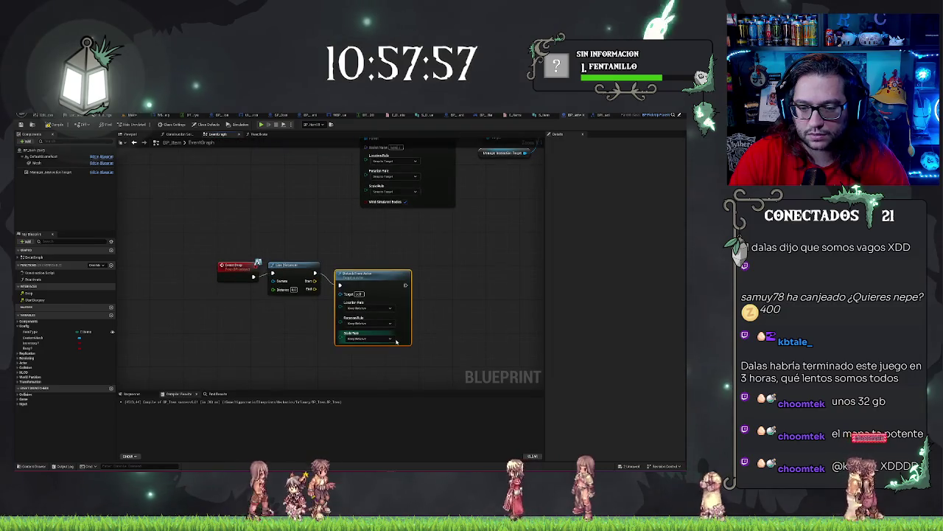
drag(404, 286, 435, 282)
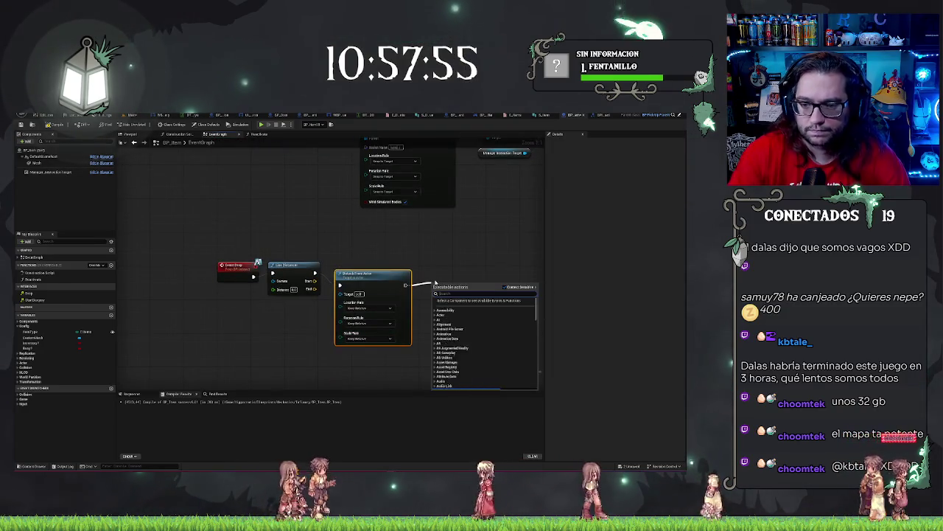
text(setloca)
key(Return)
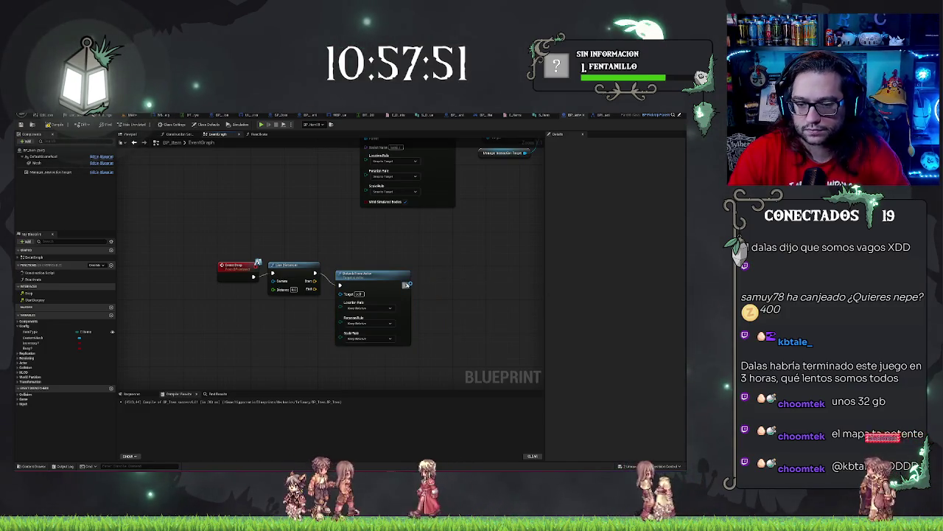
drag(408, 284, 428, 272)
text(set actorloca)
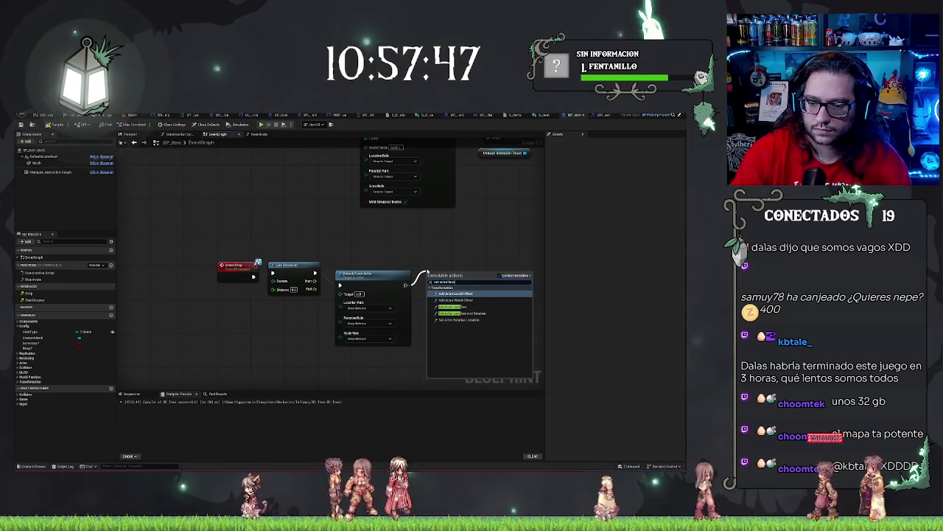
click(452, 306)
click(458, 277)
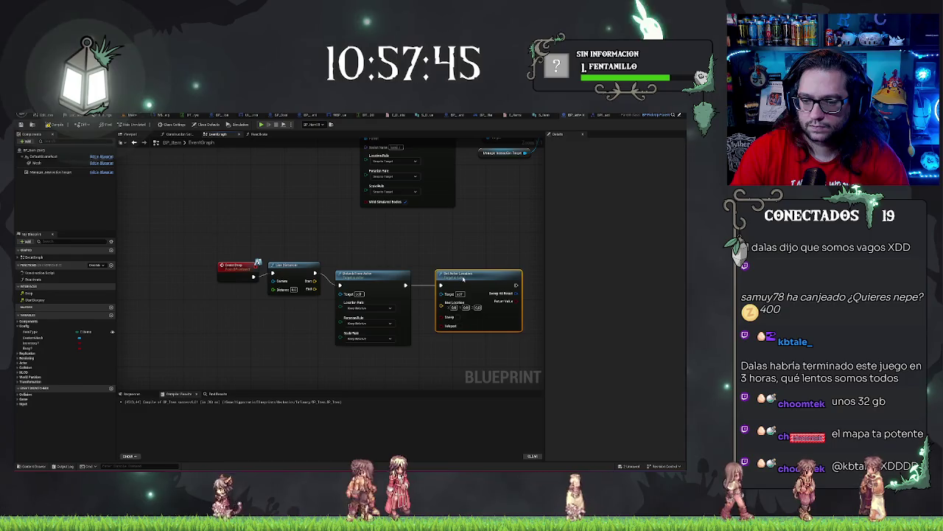
click(469, 232)
drag(469, 232, 404, 250)
drag(486, 246, 372, 243)
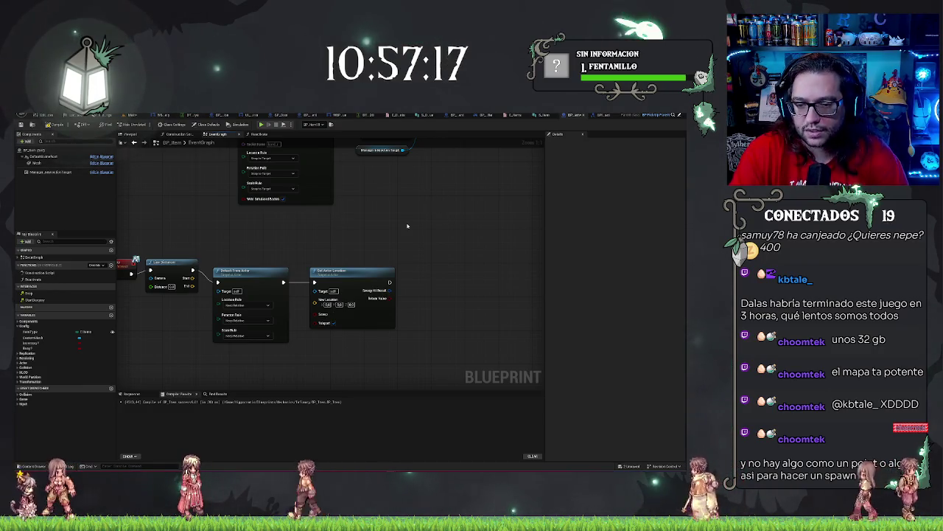
Select the four Event Drop nodes and straighten their execution wires with Q.
drag(417, 243, 437, 233)
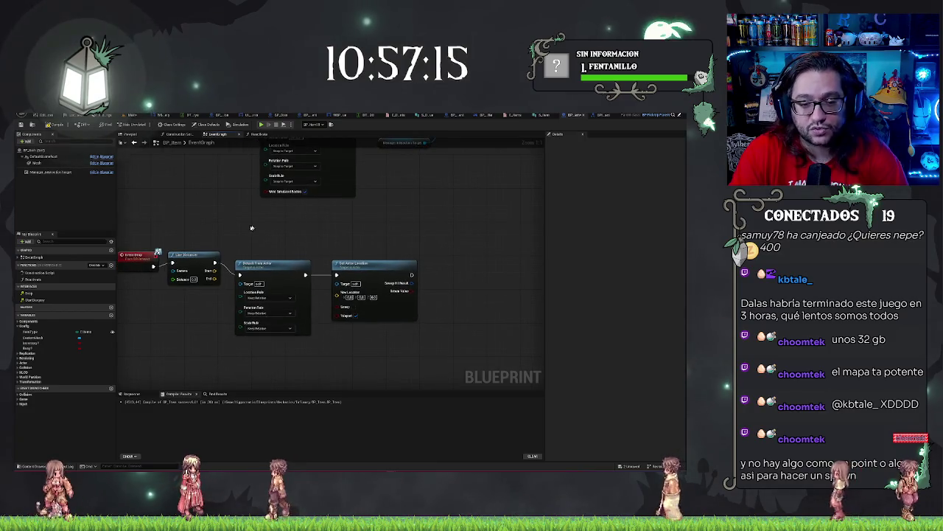
drag(130, 227, 387, 309)
key(q)
click(221, 285)
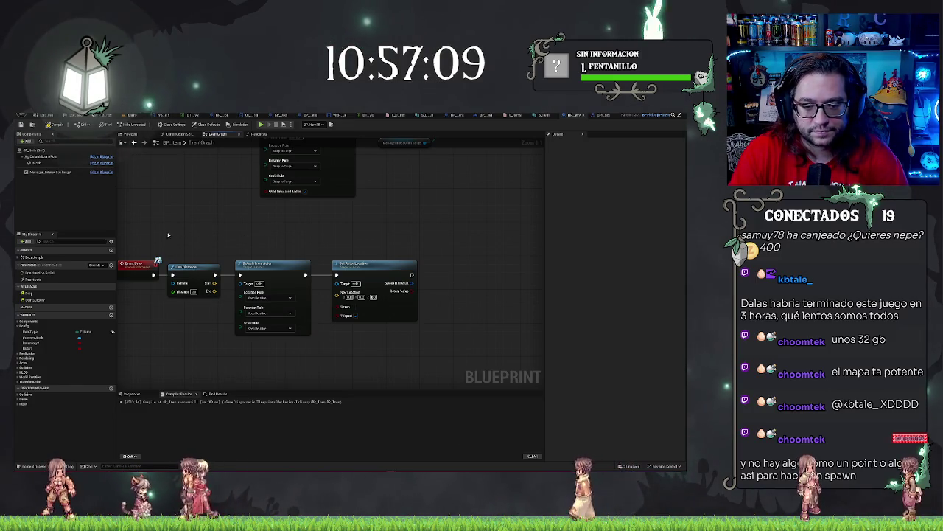
Pan up to the pickup chain, then view the interface's read-only Drop function graph.
drag(221, 243, 290, 248)
drag(499, 249, 439, 253)
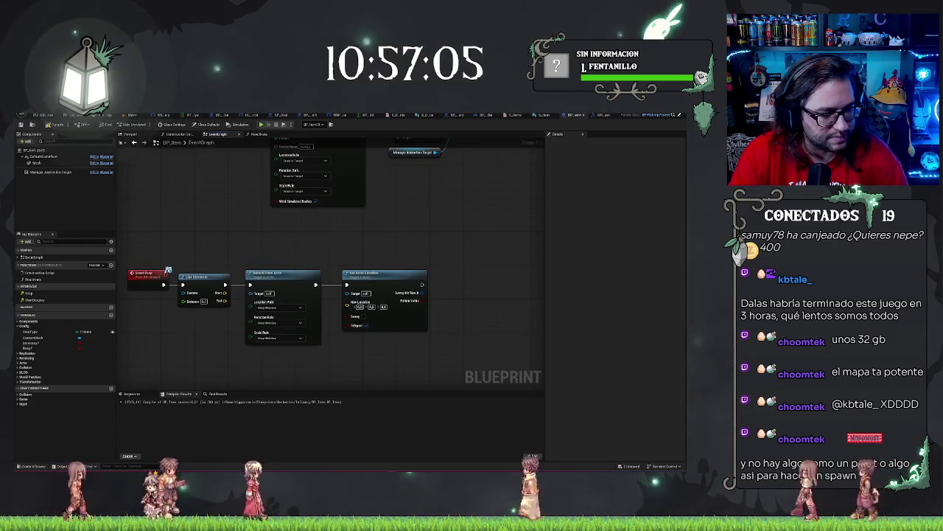
drag(427, 226, 417, 268)
scroll(416, 268, down, 2)
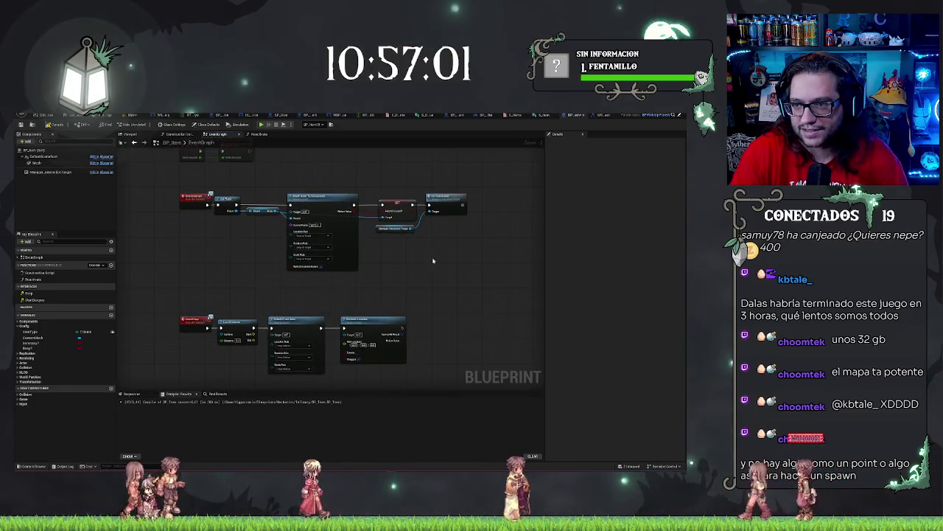
drag(516, 159, 492, 208)
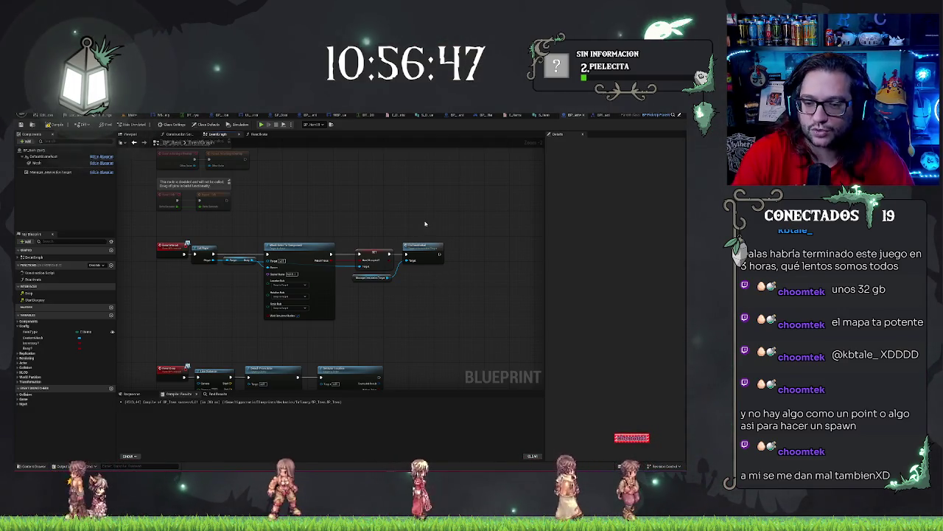
drag(387, 199, 309, 239)
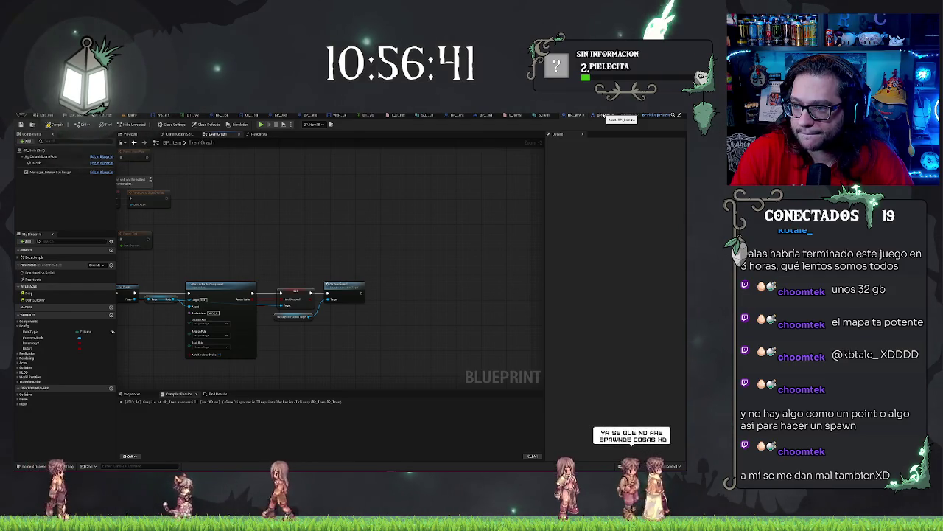
click(603, 116)
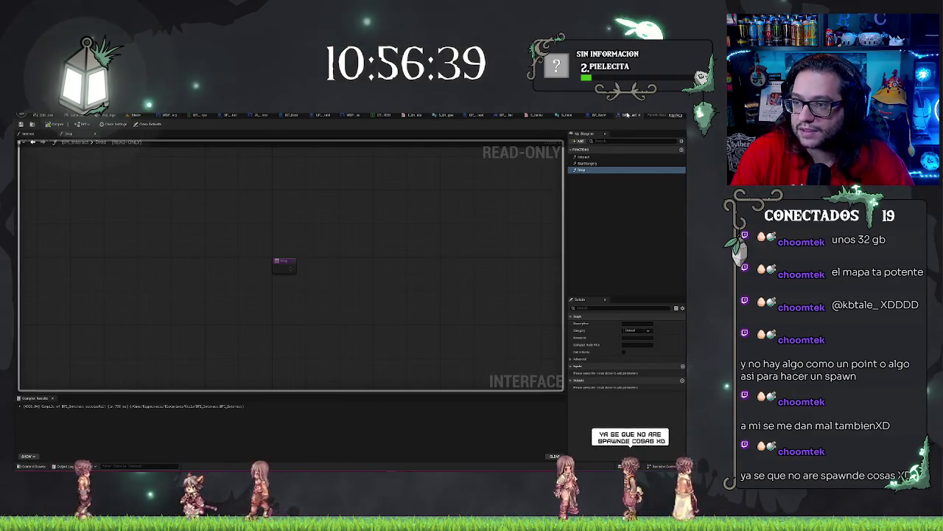
click(634, 116)
scroll(432, 232, up, 2)
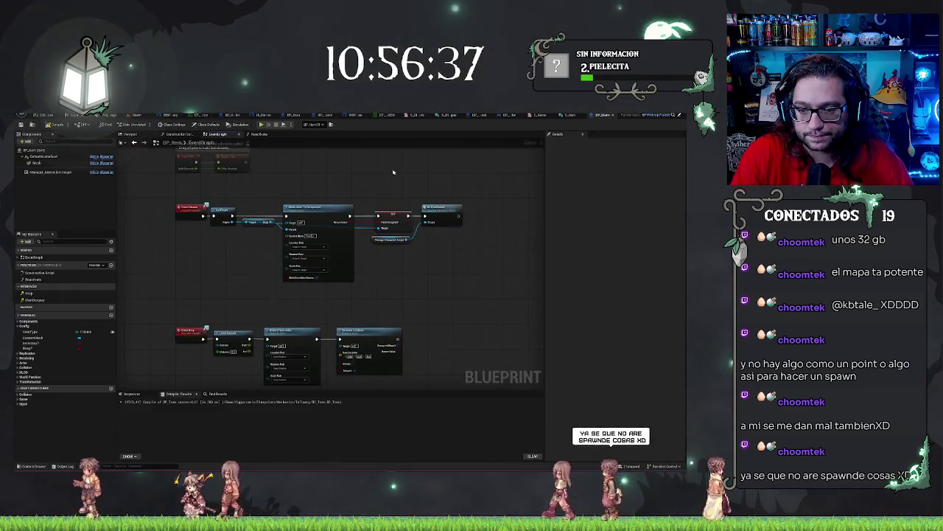
drag(400, 169, 469, 177)
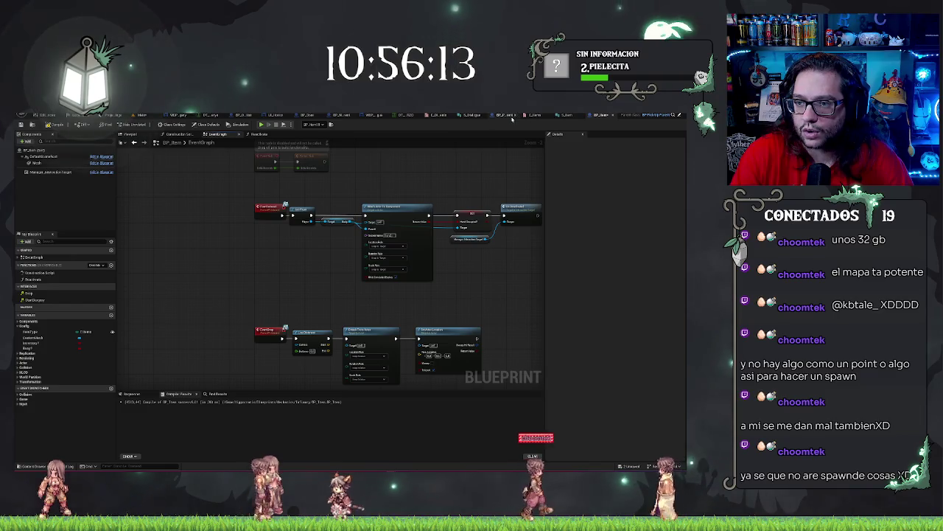
click(31, 117)
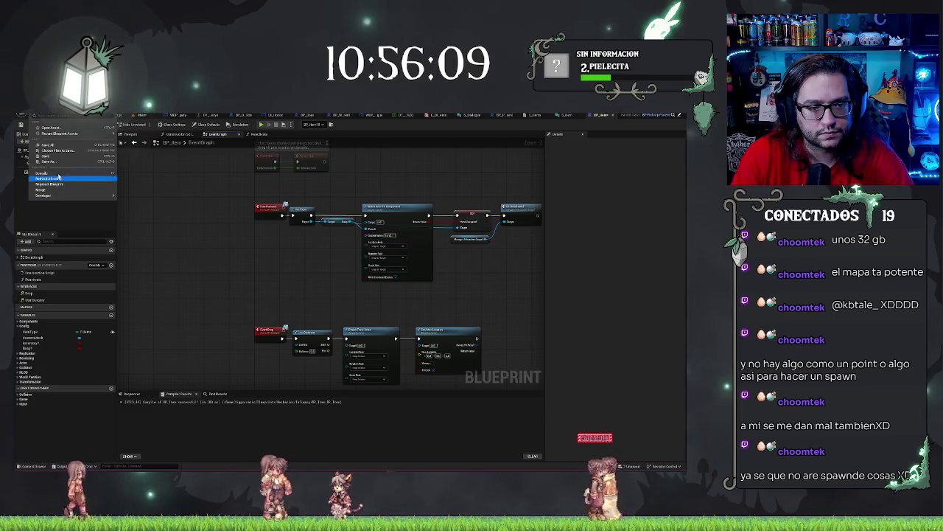
Open BP_HorrorCharacter from recent blueprints and navigate its graph to the IA_Interact event.
mouse_move(63, 133)
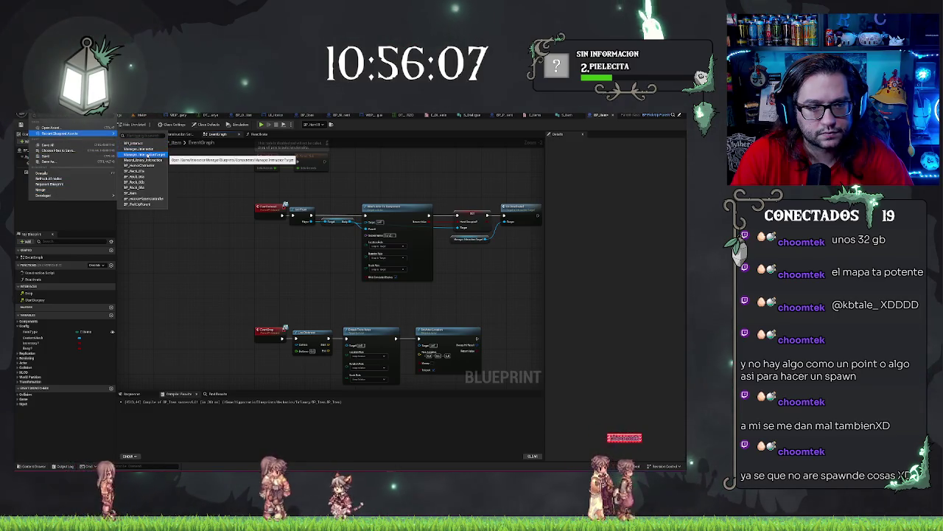
click(146, 169)
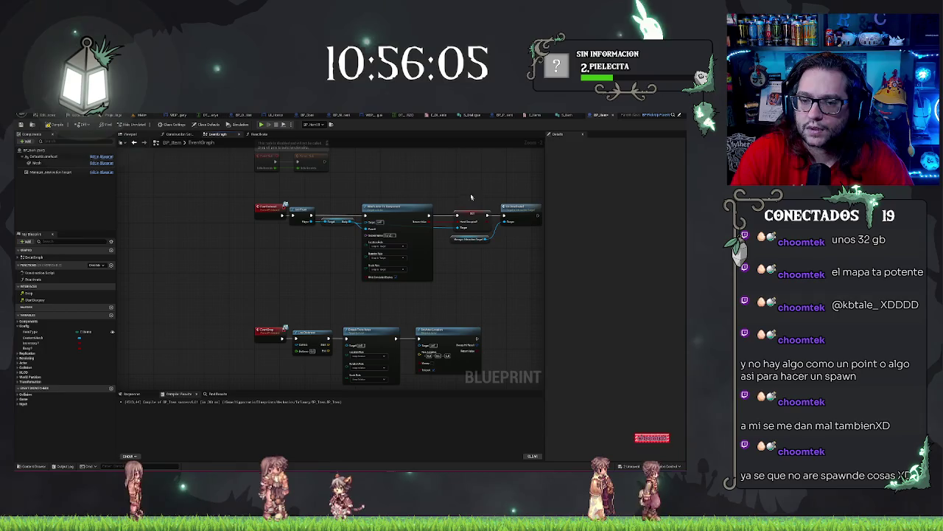
scroll(429, 292, down, 3)
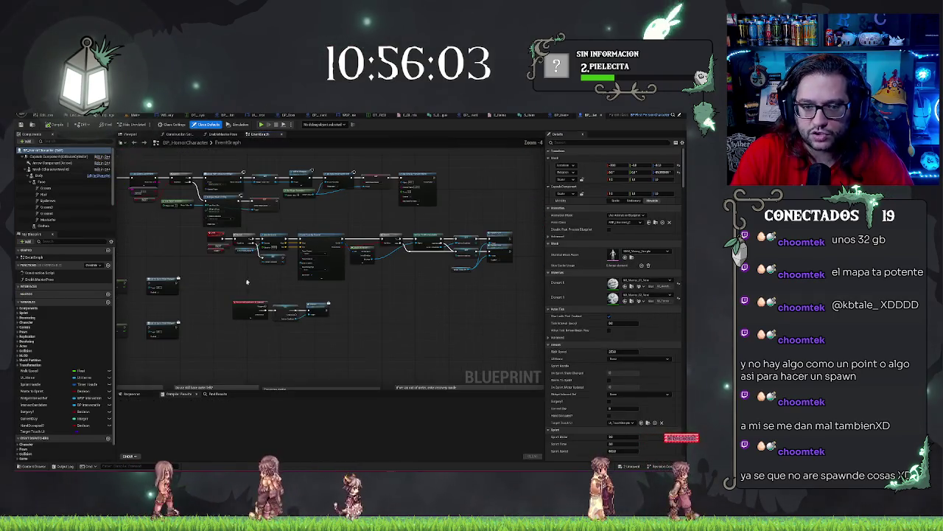
scroll(270, 227, up, 5)
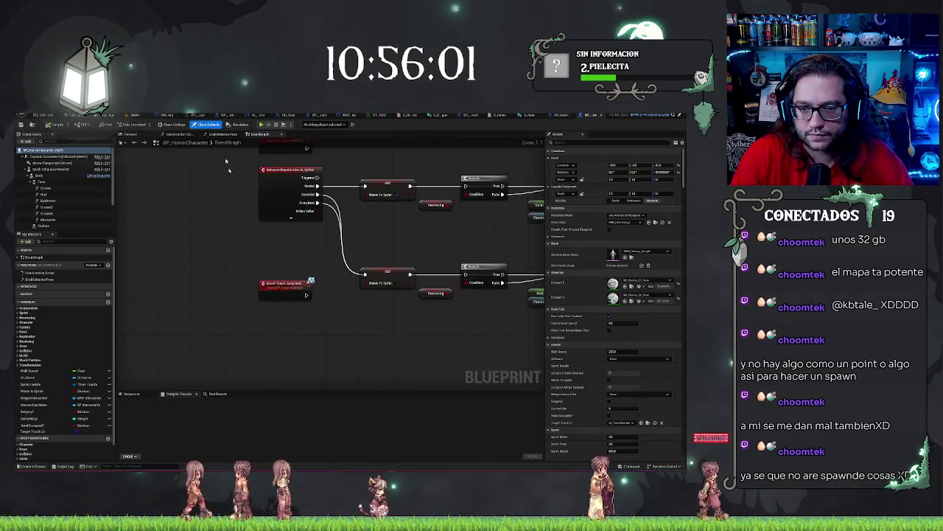
drag(259, 235, 238, 275)
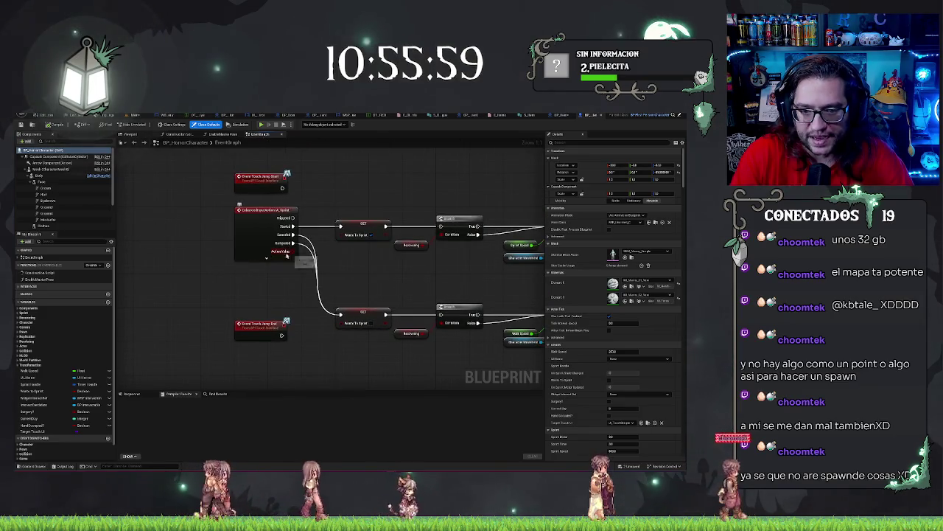
drag(270, 302, 268, 179)
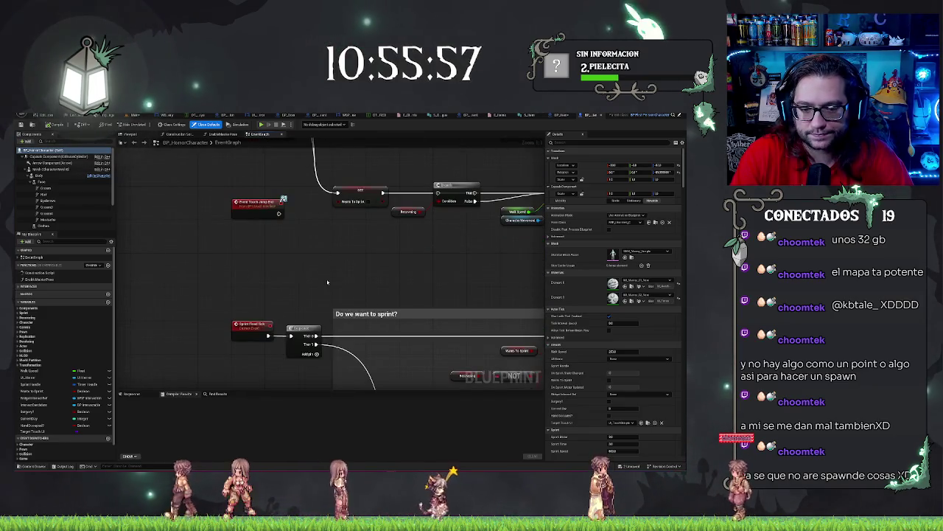
drag(327, 282, 413, 342)
scroll(445, 270, down, 1)
scroll(445, 270, down, 4)
scroll(324, 278, up, 5)
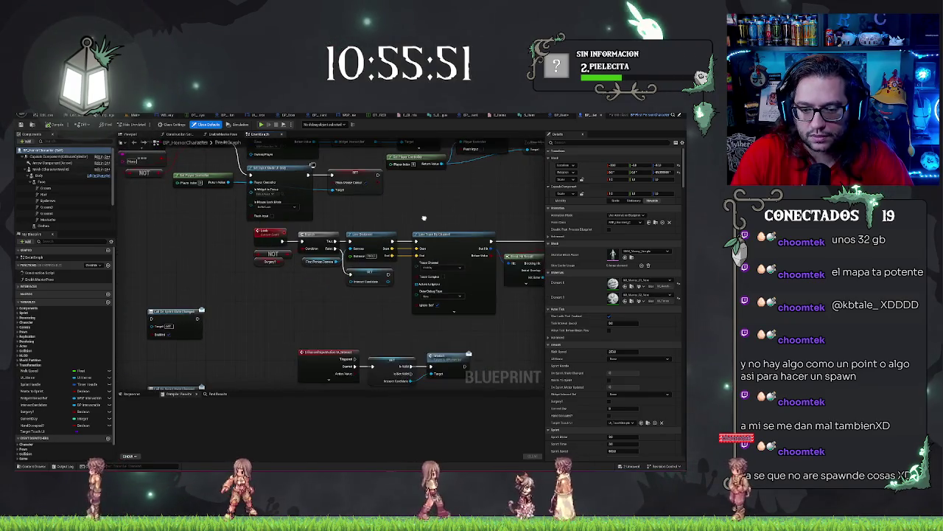
scroll(424, 217, down, 1)
scroll(266, 258, up, 2)
Expand IA_Interact's advanced output pins, then cancel a new action from the Ongoing pin.
click(248, 254)
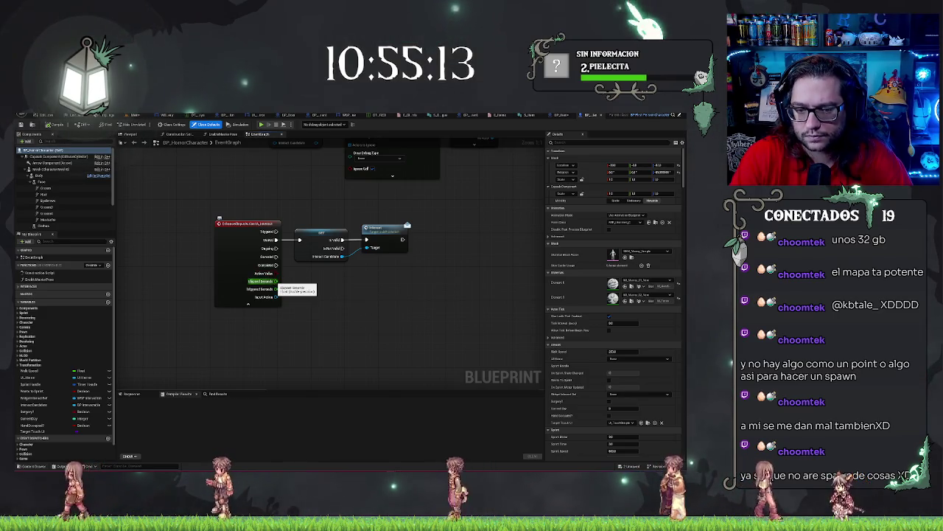
drag(270, 249, 316, 292)
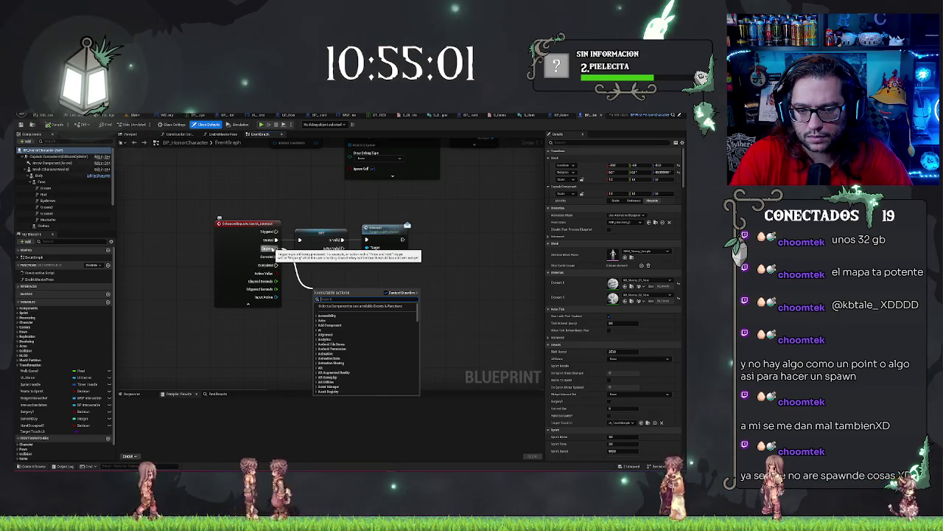
click(355, 282)
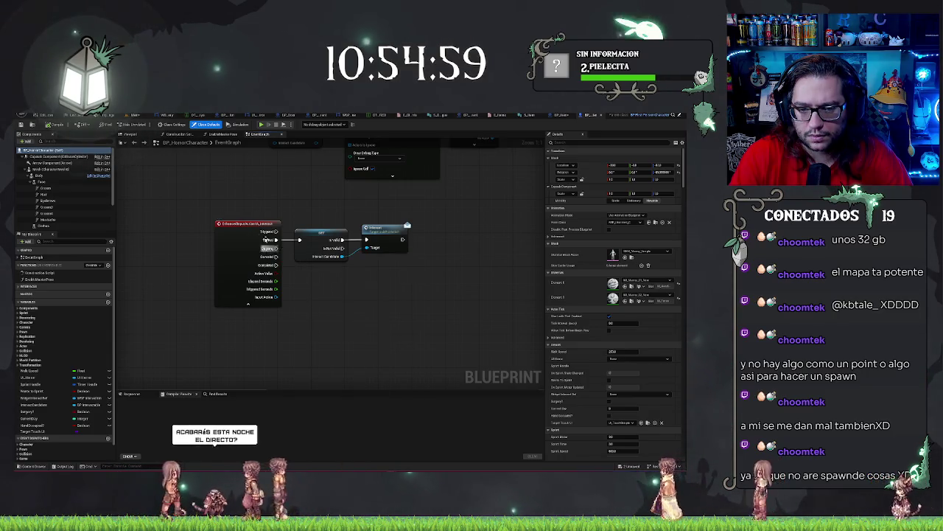
click(248, 224)
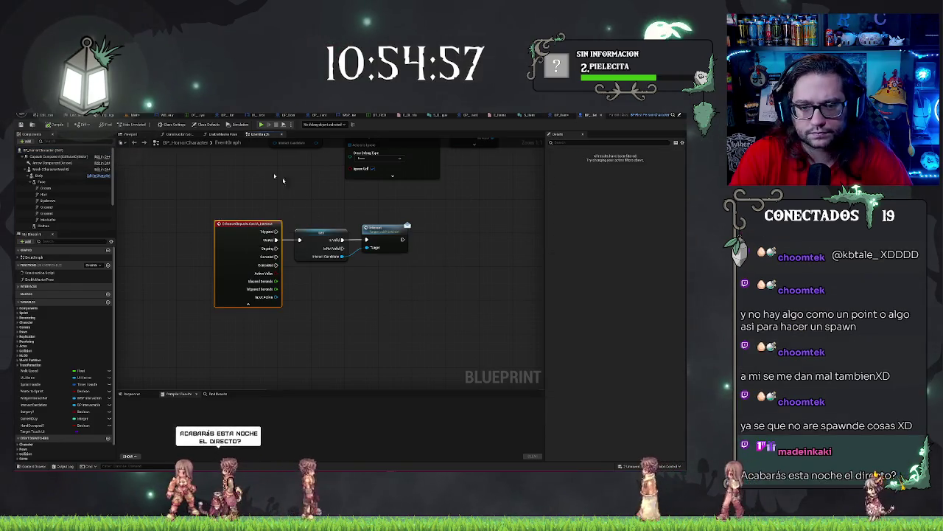
Open the third input action in the Controls folder and show its advanced settings.
click(136, 116)
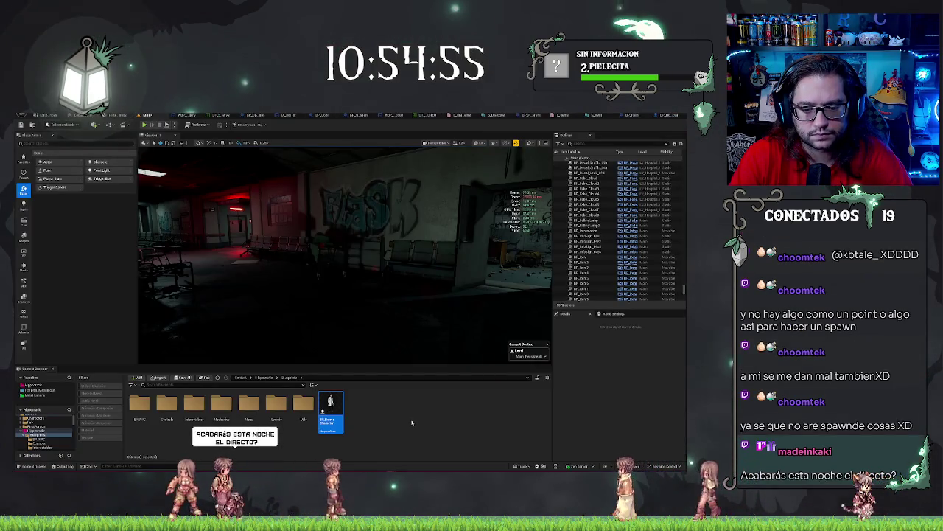
double_click(166, 404)
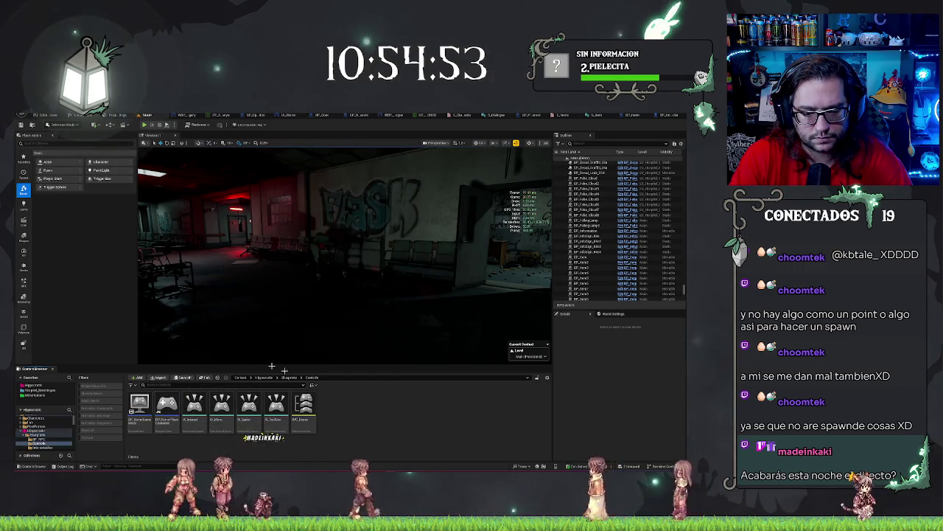
click(194, 407)
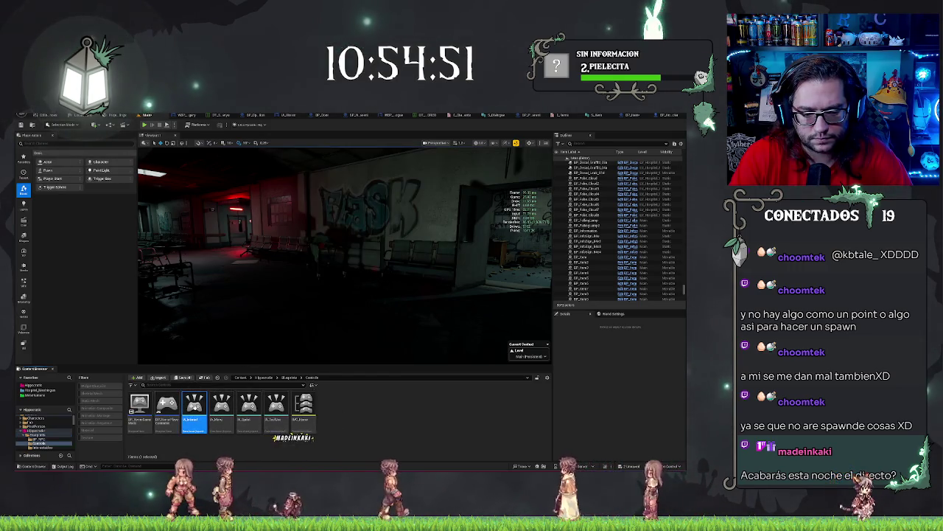
double_click(195, 409)
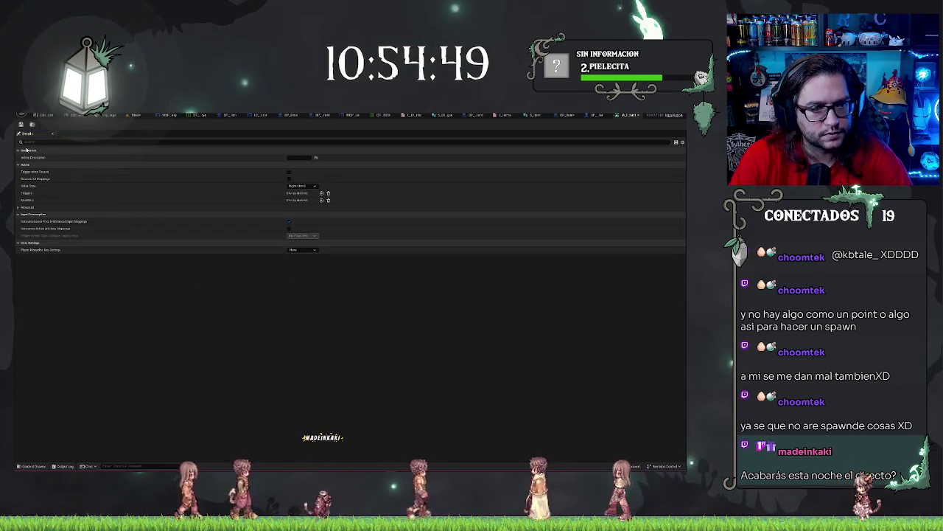
click(24, 207)
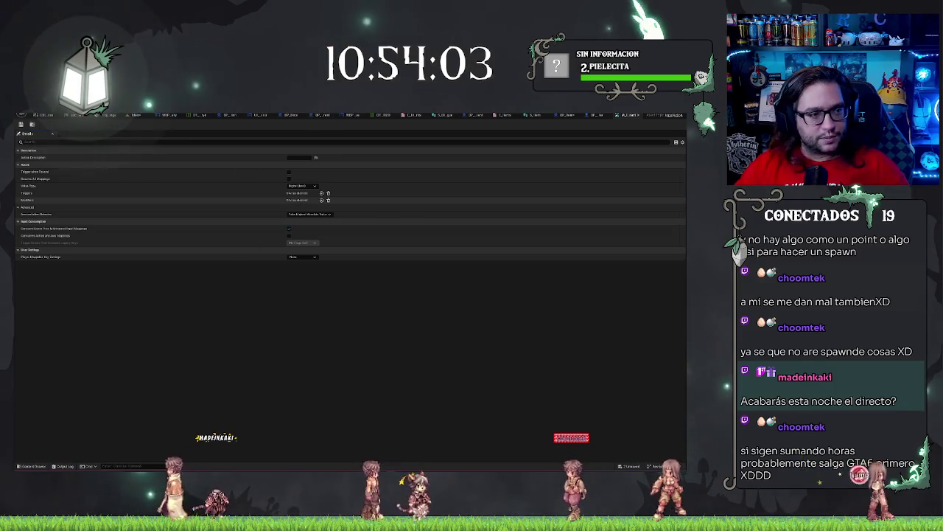
Return to the level editor and browse Blueprints > UsableAssets > Objects to select BP_ObjectGrab.
double_click(52, 390)
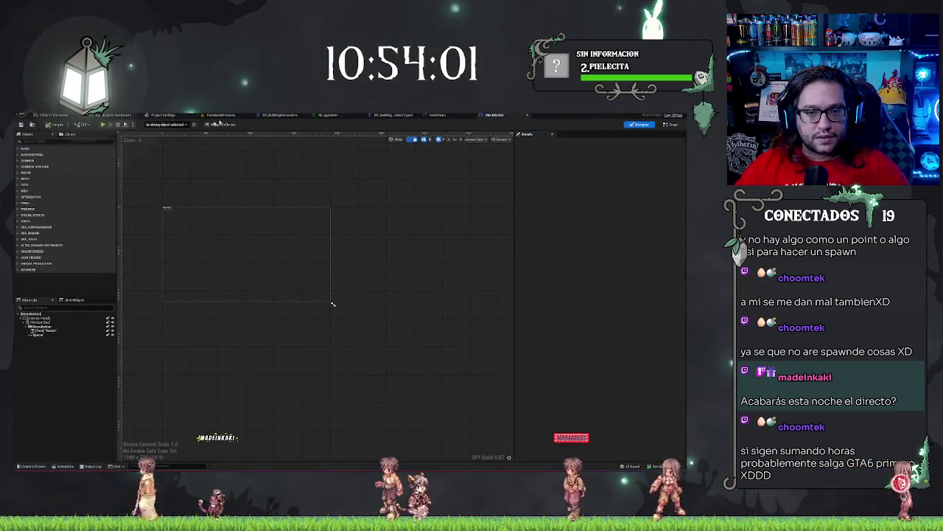
click(220, 115)
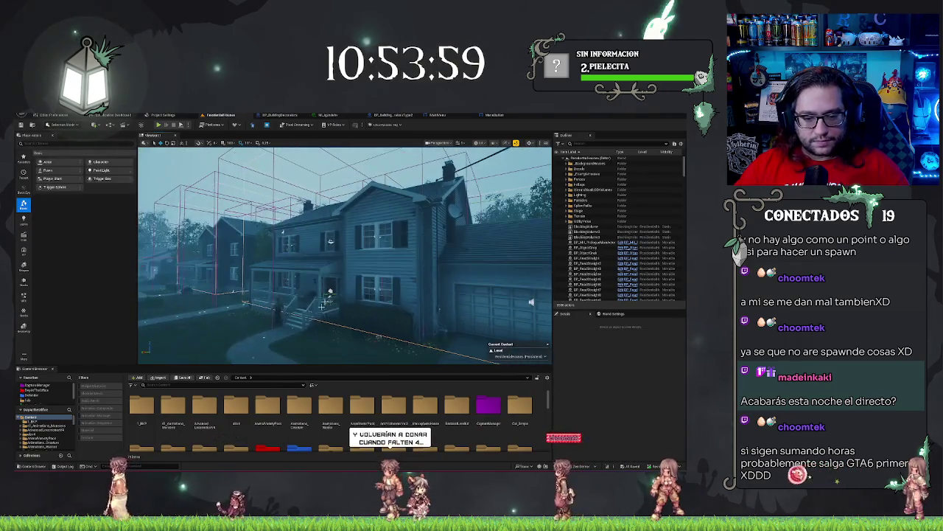
click(41, 434)
click(204, 410)
double_click(204, 410)
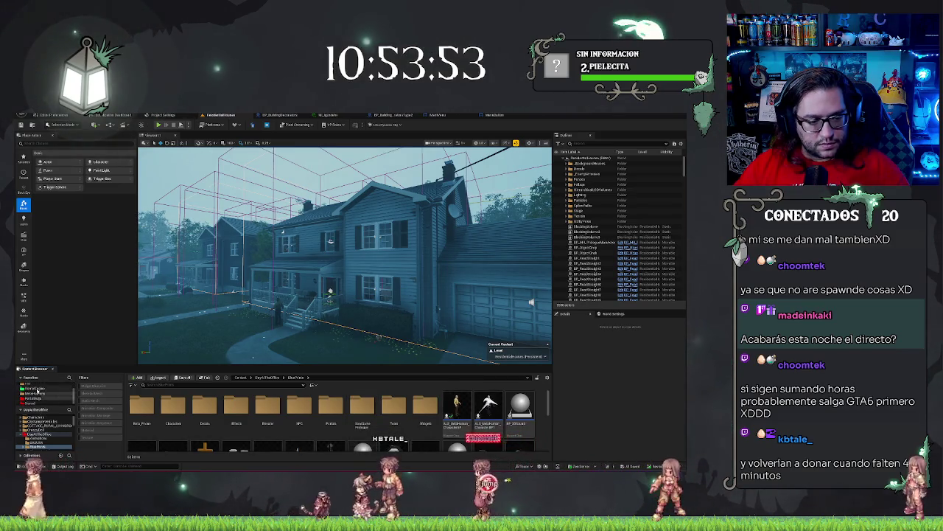
click(41, 388)
double_click(173, 406)
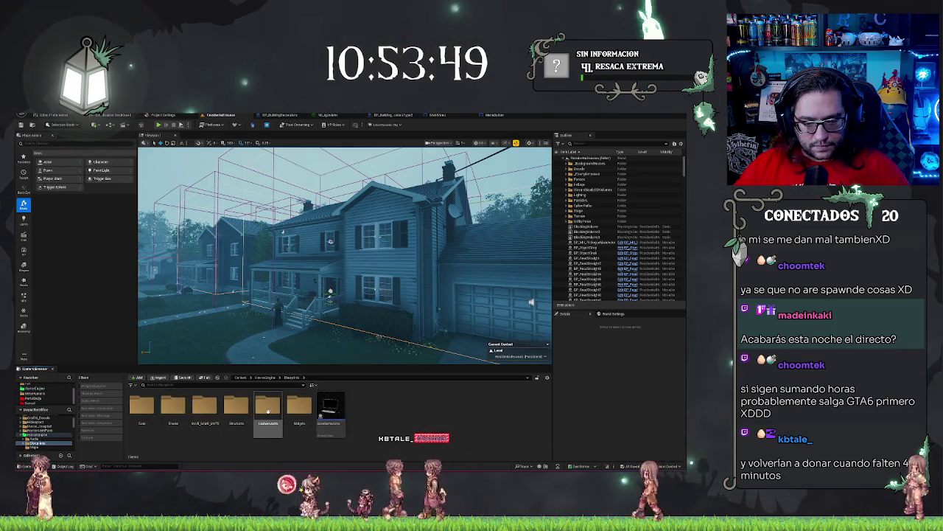
double_click(267, 405)
double_click(299, 406)
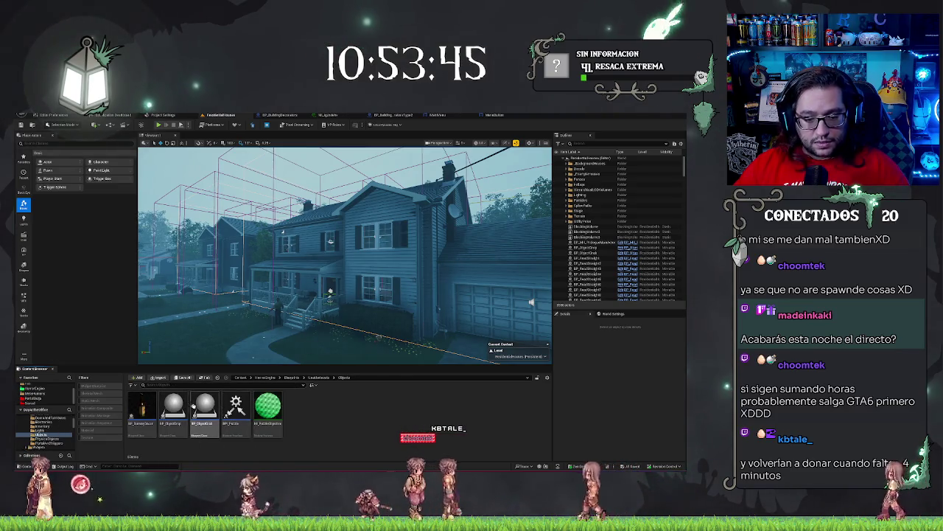
click(202, 407)
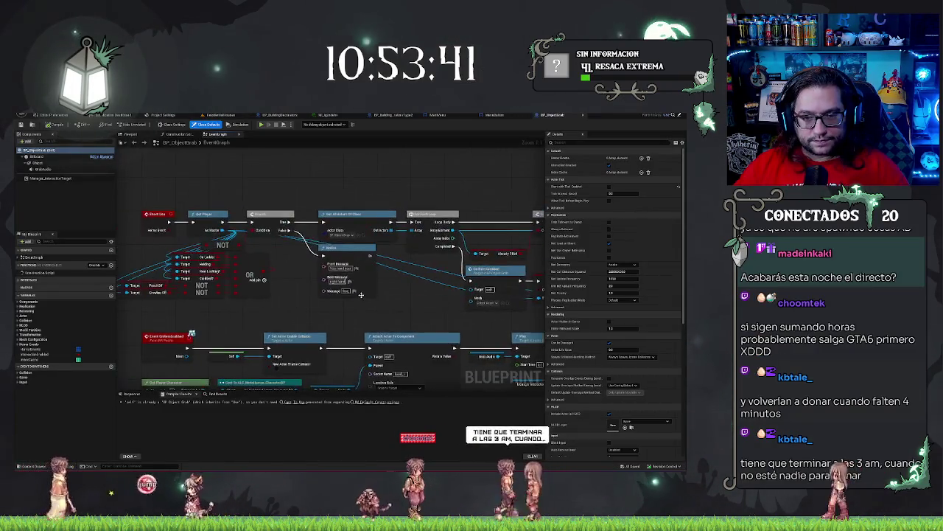
Pan along BP_ObjectGrab's Event Drop chain to review its line trace, branch, detach and location nodes.
scroll(357, 303, up, 3)
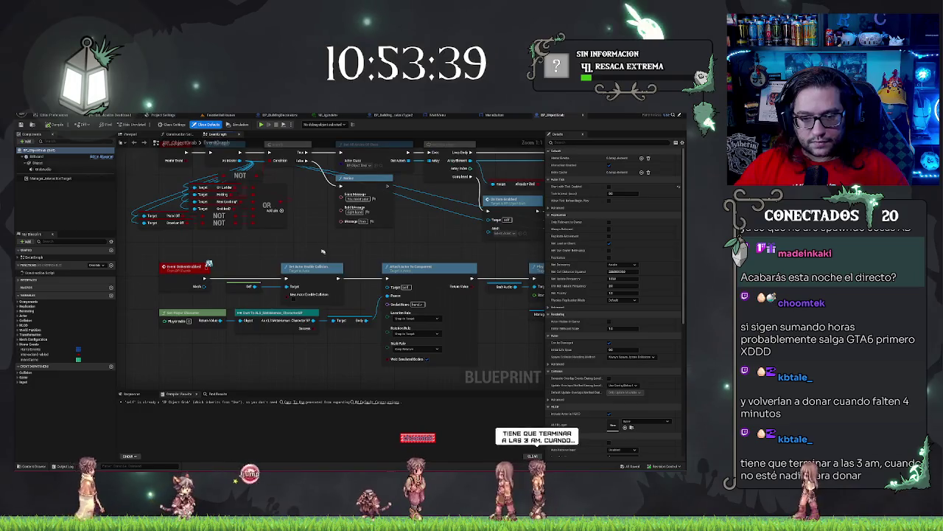
scroll(383, 250, up, 1)
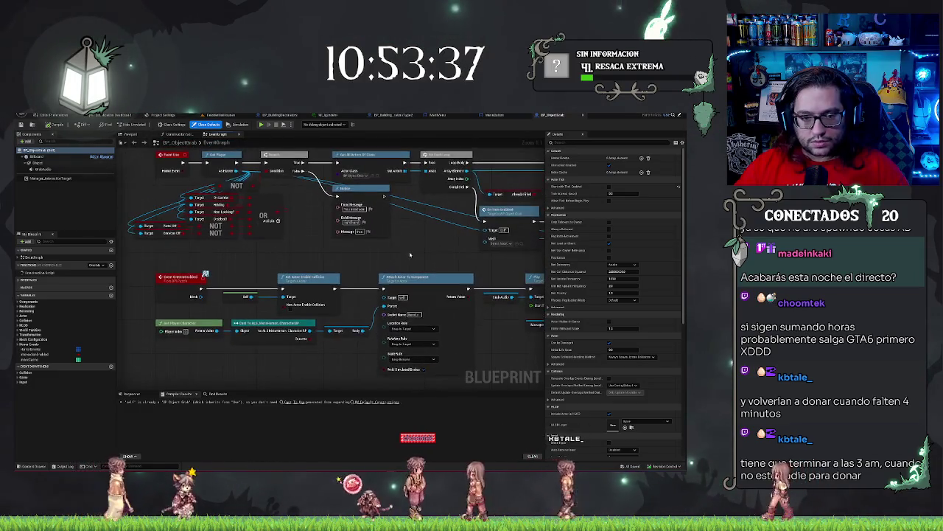
scroll(282, 254, down, 1)
scroll(282, 253, down, 2)
scroll(193, 232, up, 2)
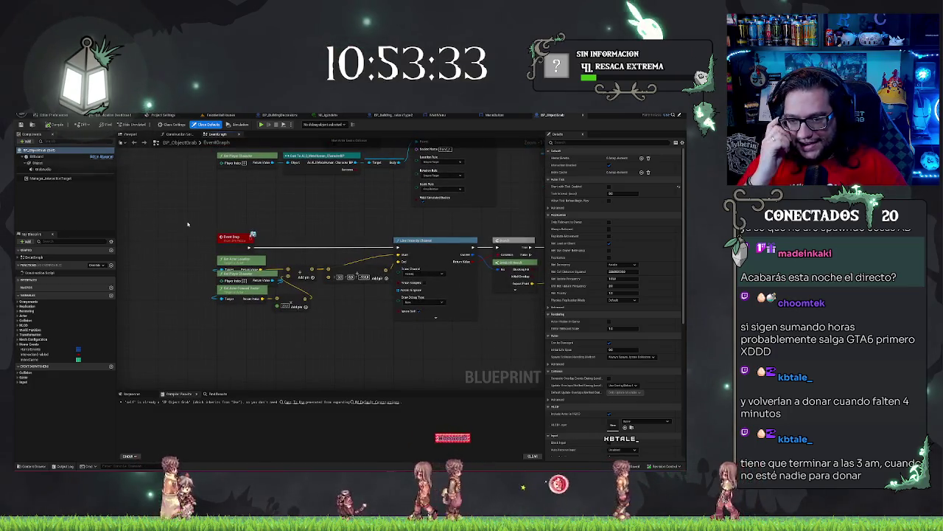
mouse_move(196, 258)
mouse_down()
mouse_move(422, 350)
mouse_move(199, 367)
mouse_up()
drag(353, 365, 255, 331)
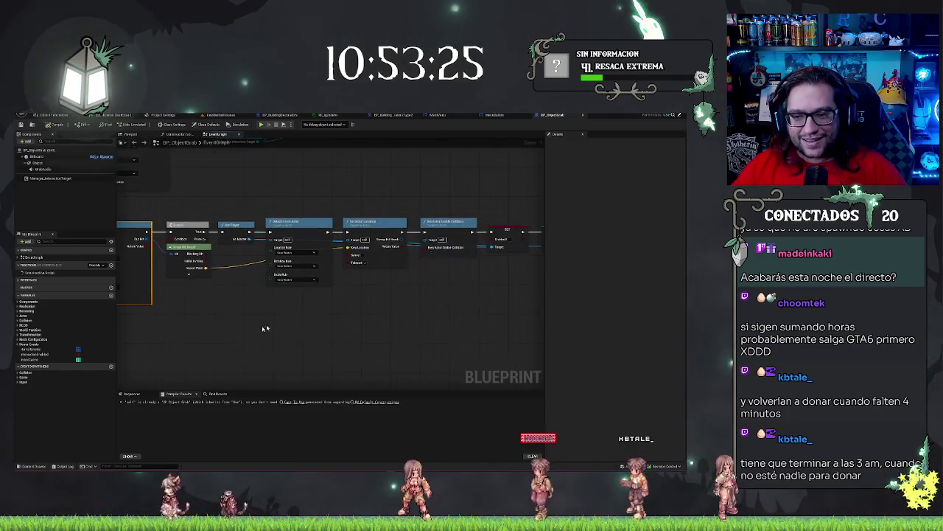
drag(360, 302, 219, 345)
drag(280, 338, 447, 335)
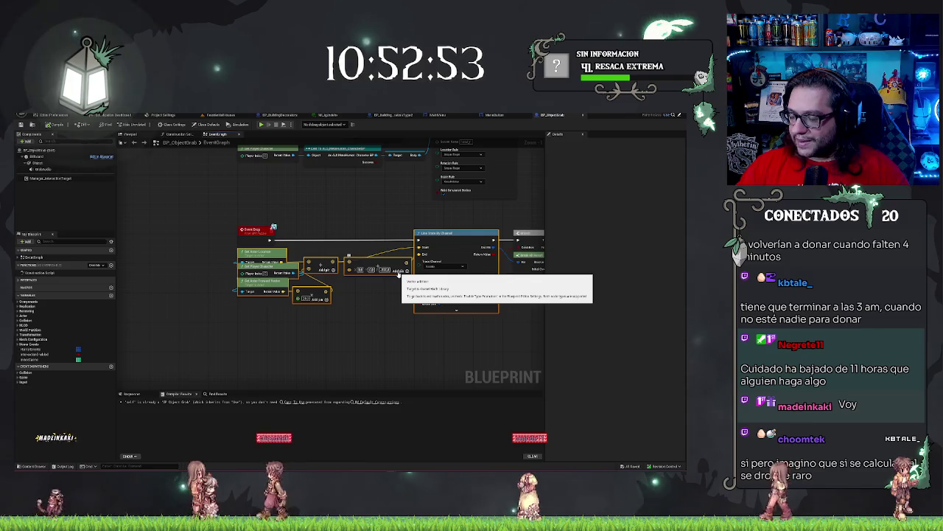
drag(433, 345, 238, 341)
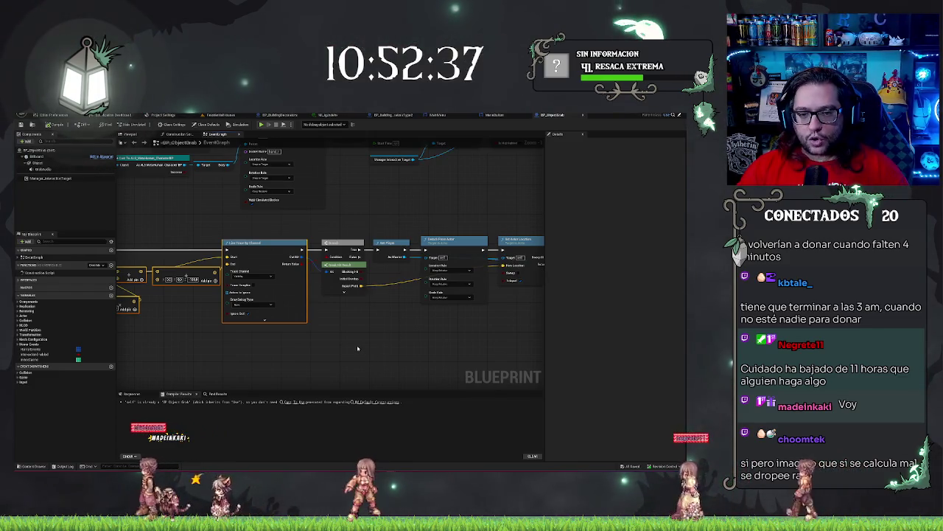
drag(357, 348, 413, 333)
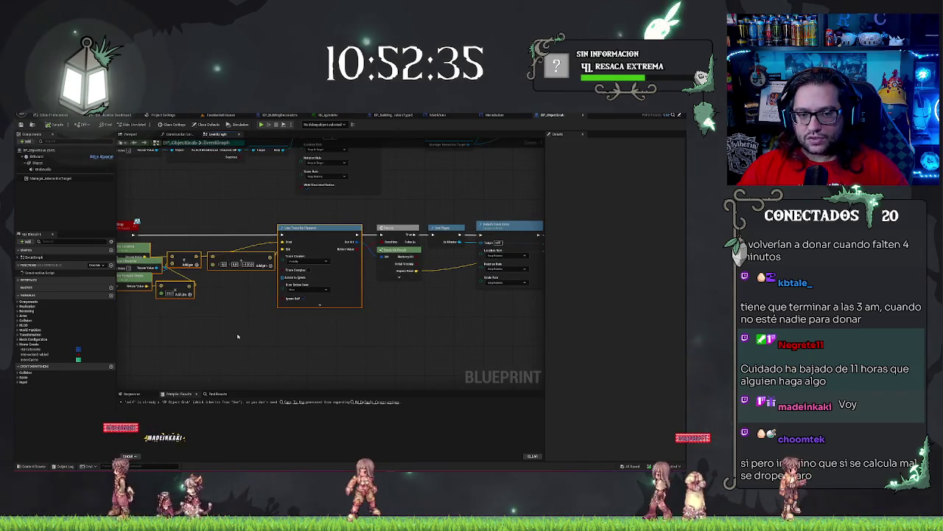
drag(219, 325, 350, 310)
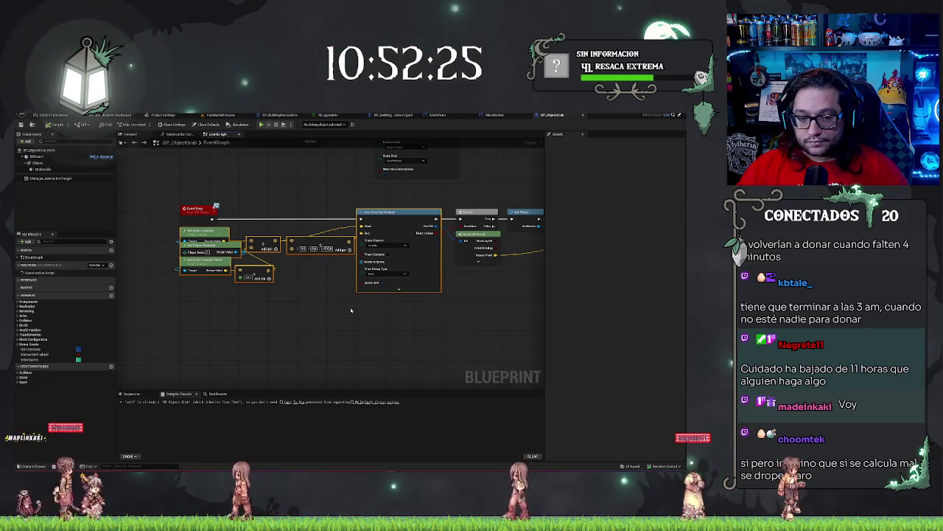
Box-select the whole Event Drop node chain, then return to BP_HorrorCharacter's event graph.
mouse_move(158, 231)
mouse_down()
mouse_move(413, 295)
mouse_move(388, 301)
mouse_up()
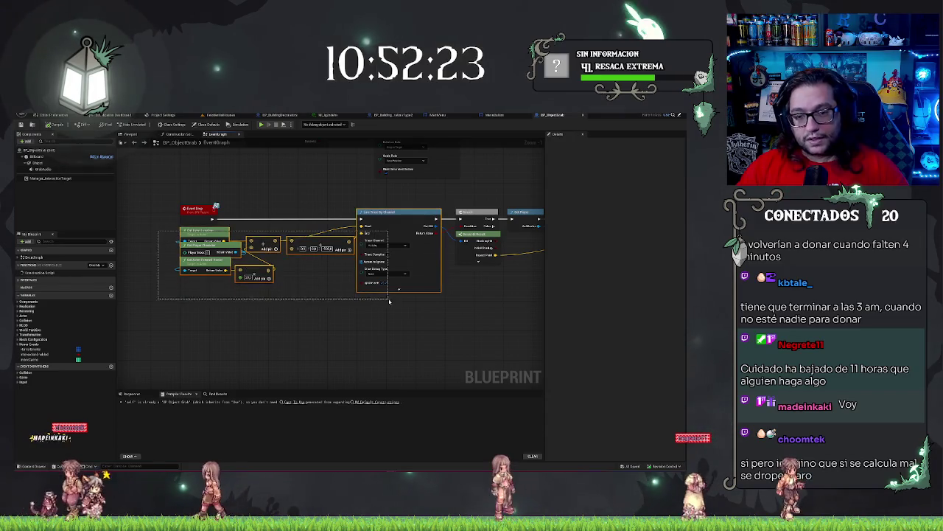
right_click(429, 323)
drag(429, 323, 374, 319)
mouse_move(130, 210)
mouse_down()
mouse_move(400, 292)
mouse_move(410, 310)
mouse_move(538, 313)
mouse_move(361, 302)
mouse_move(366, 317)
mouse_move(447, 294)
mouse_up()
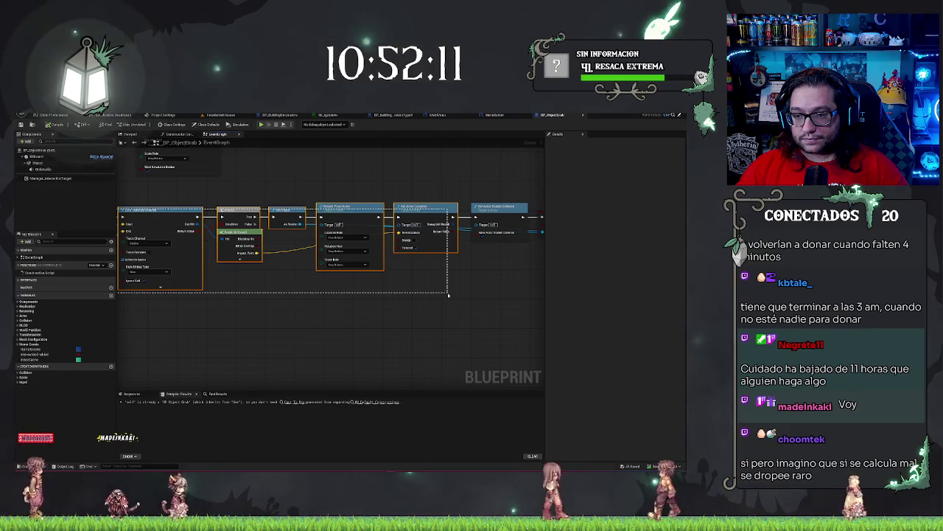
mouse_move(448, 295)
mouse_down()
mouse_move(373, 324)
mouse_move(219, 301)
mouse_move(189, 308)
mouse_move(284, 302)
mouse_move(433, 313)
mouse_up()
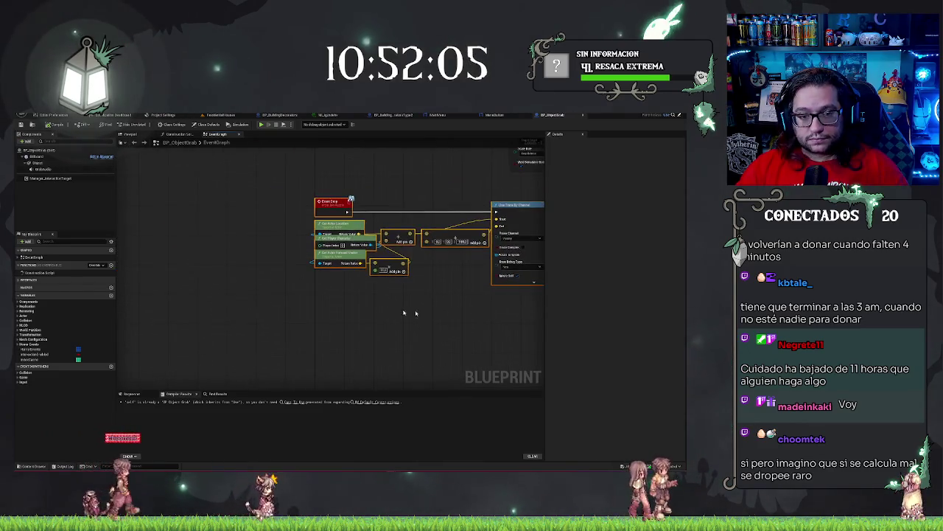
drag(281, 174, 339, 223)
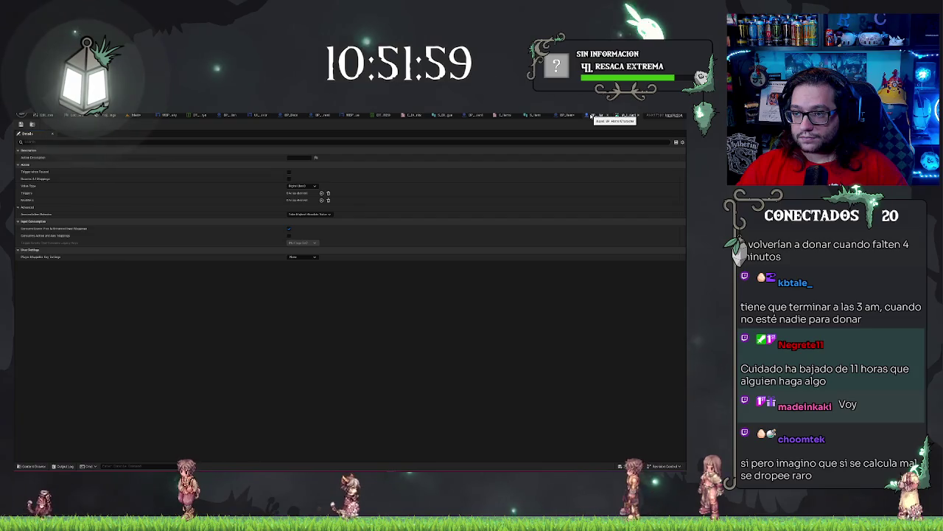
click(591, 116)
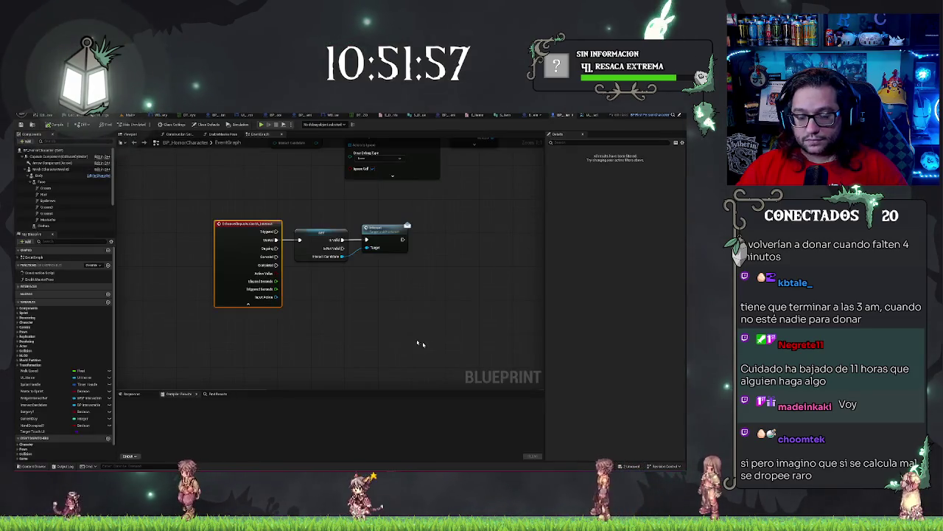
Paste the copied drop chain into BP_Item's event graph and move it up near Event Drop.
click(536, 116)
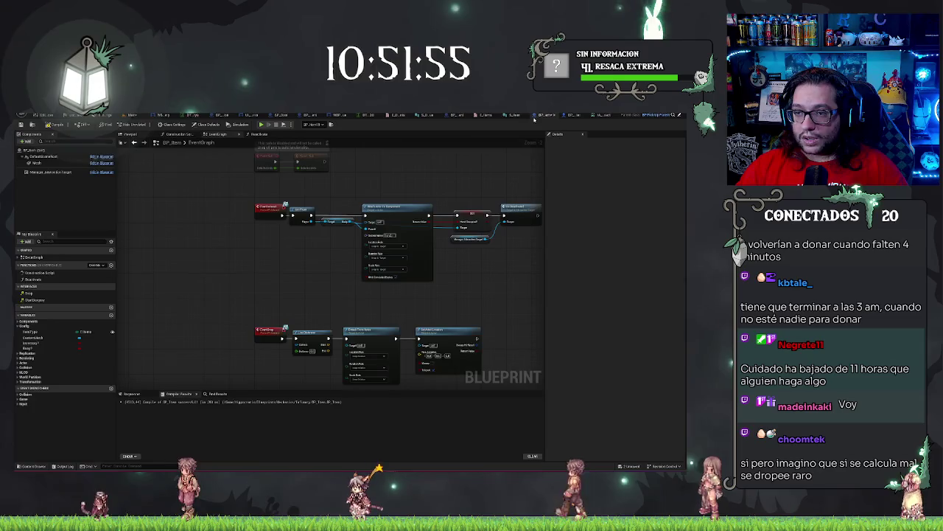
key(ctrl+v)
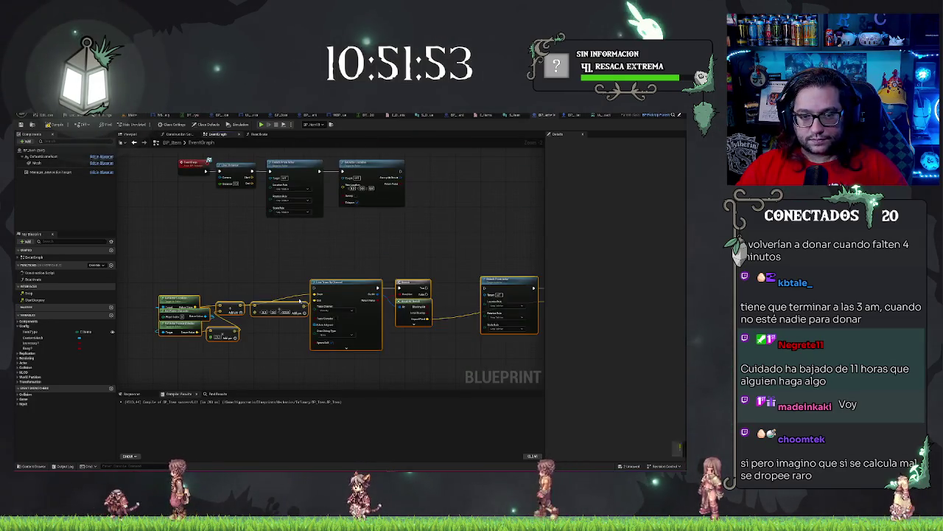
drag(332, 287, 335, 253)
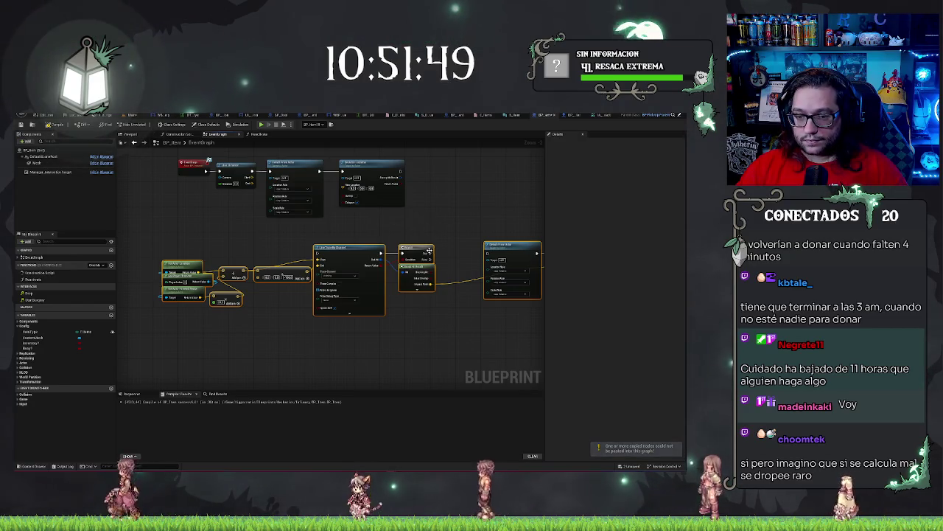
drag(448, 249, 352, 237)
key(Escape)
scroll(426, 237, up, 2)
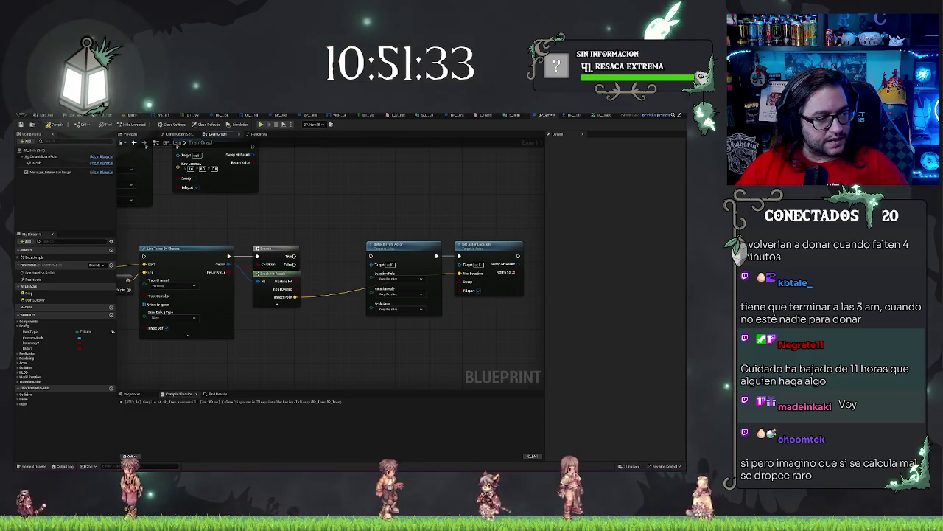
mouse_move(364, 209)
mouse_down()
mouse_move(429, 198)
mouse_move(314, 202)
mouse_up()
Try a Get Player node beside the Branch, undo those changes, and reconnect the end node.
right_click(249, 246)
text(get player)
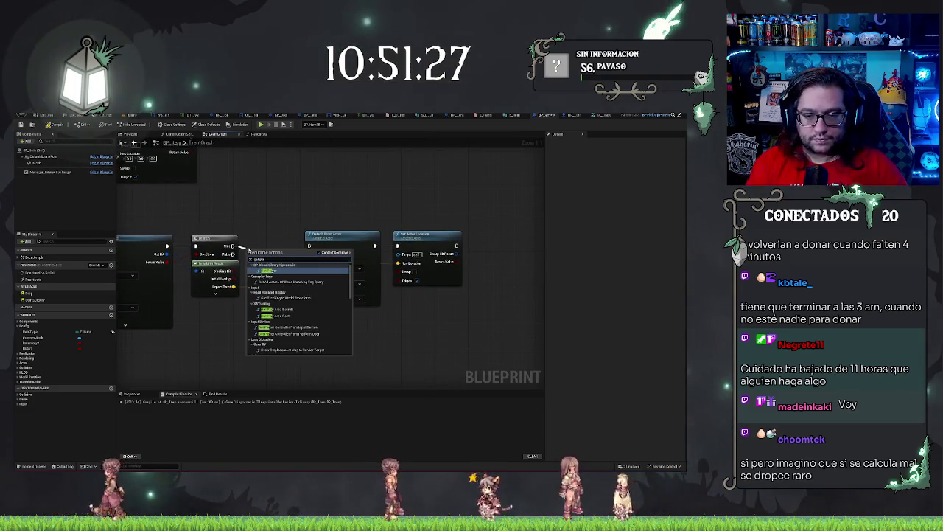
key(Return)
ctrl+click(214, 239)
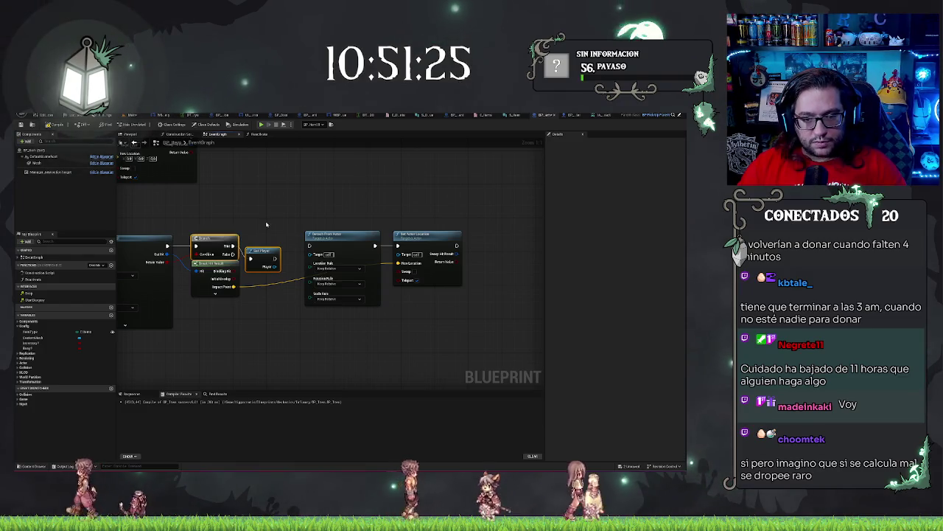
drag(273, 205, 287, 264)
key(ctrl+z)
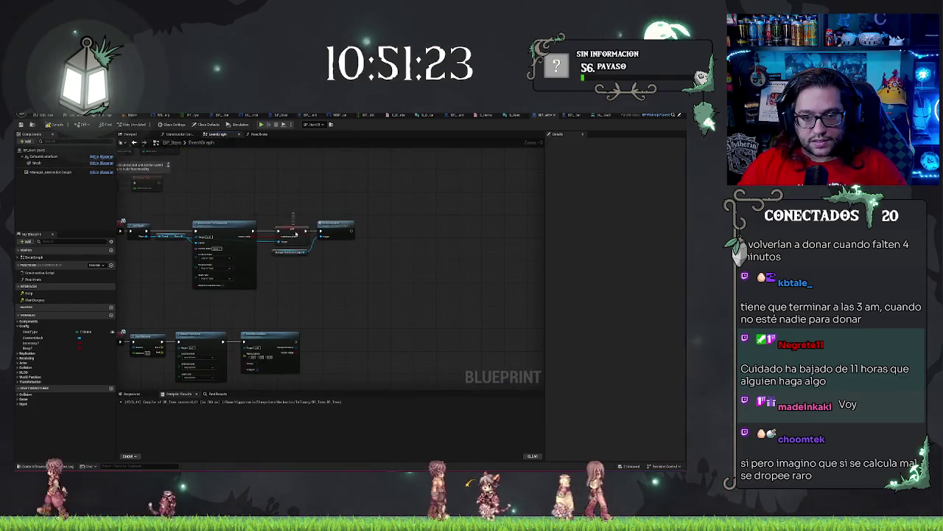
key(ctrl+z)
key(ctrl+z)
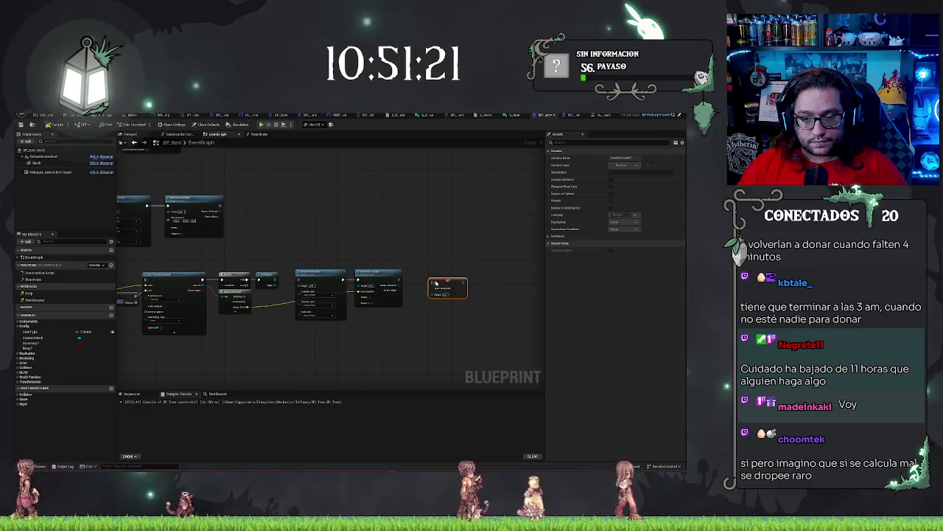
key(ctrl+z)
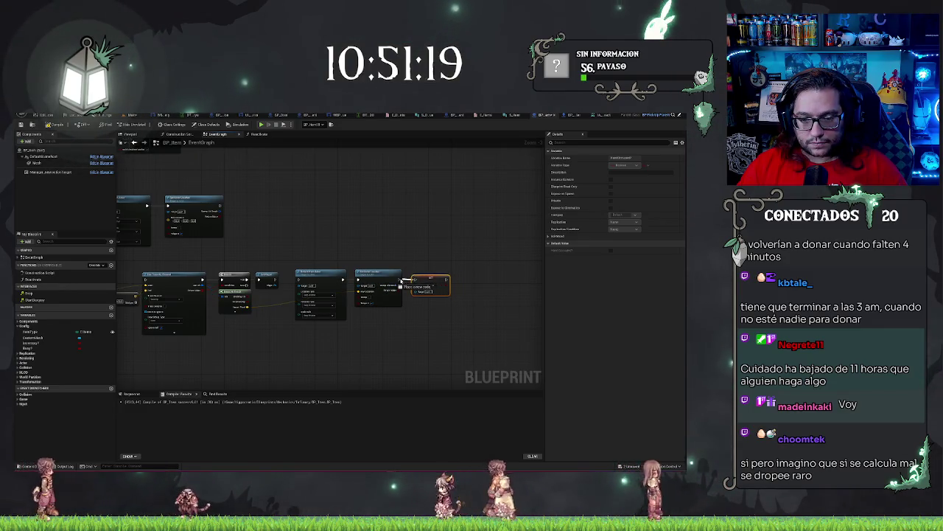
drag(275, 278, 299, 280)
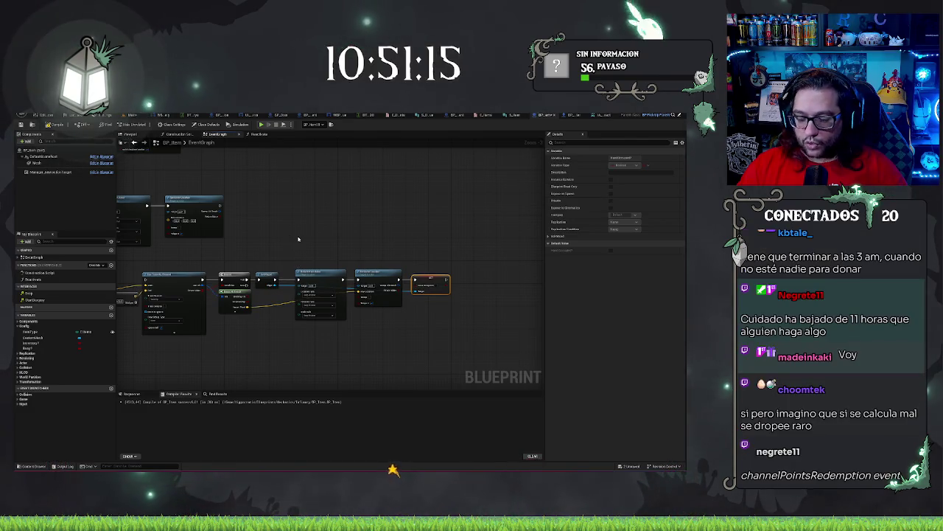
Delete the three leftover nodes and wire Event Drop directly into Line Trace By Channel.
scroll(298, 239, up, 2)
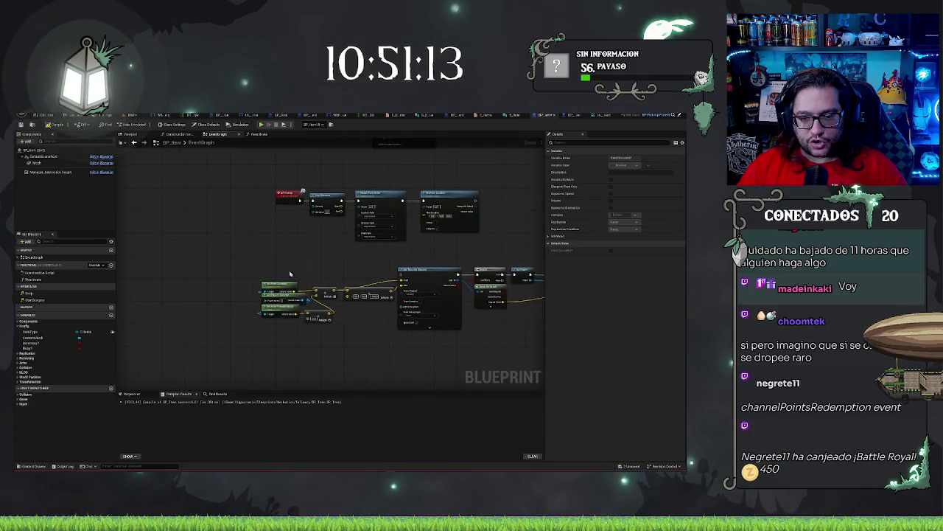
scroll(332, 337, up, 2)
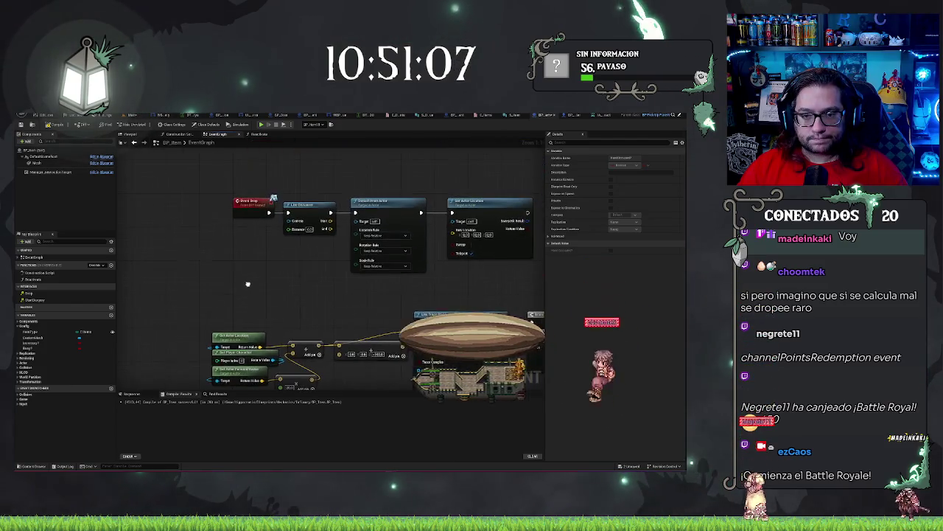
key(Delete)
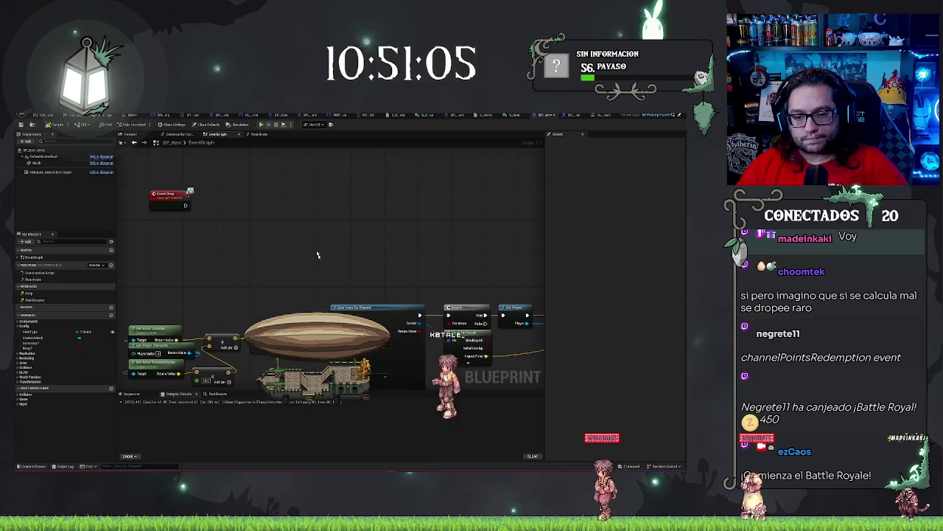
mouse_move(186, 205)
mouse_down()
mouse_move(293, 266)
mouse_move(335, 316)
mouse_up()
Box-select the drop chain and move it up beneath the top chain.
scroll(340, 253, down, 4)
drag(157, 255, 543, 346)
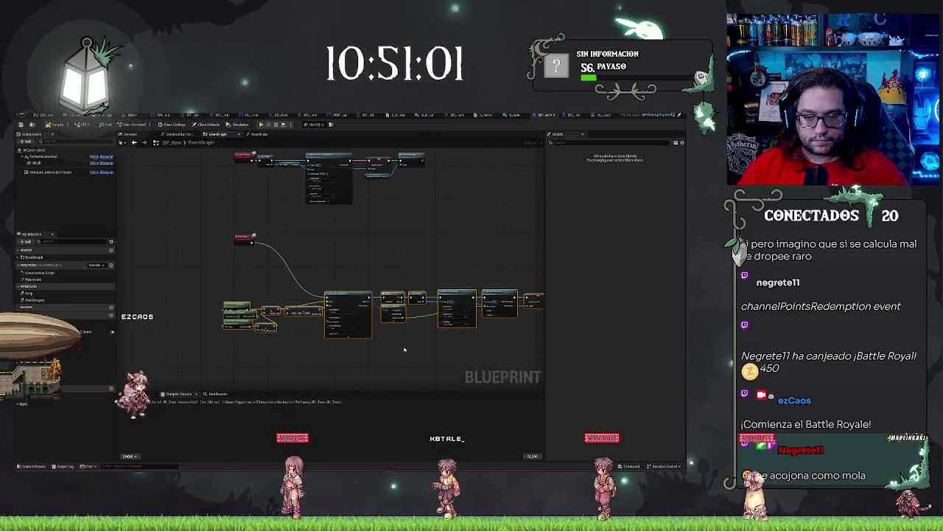
mouse_move(339, 284)
mouse_down()
mouse_move(338, 244)
mouse_move(358, 240)
mouse_up()
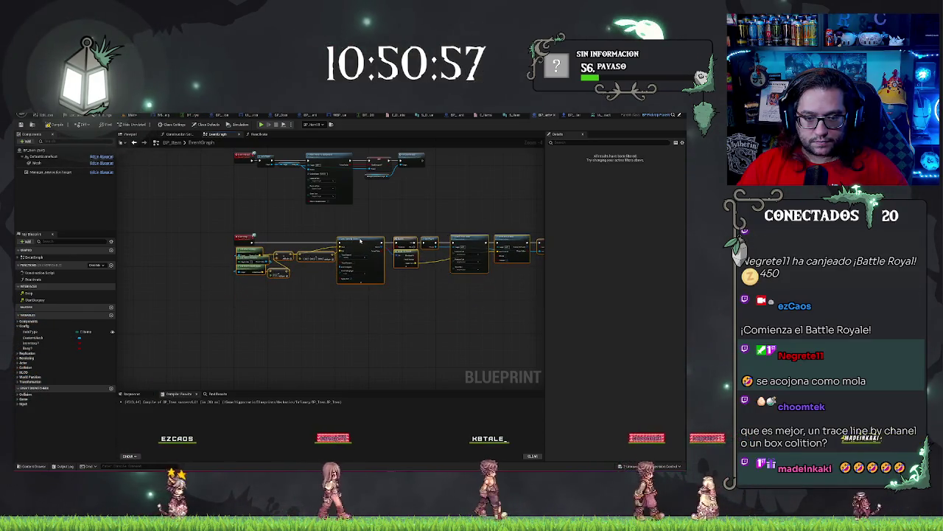
click(323, 296)
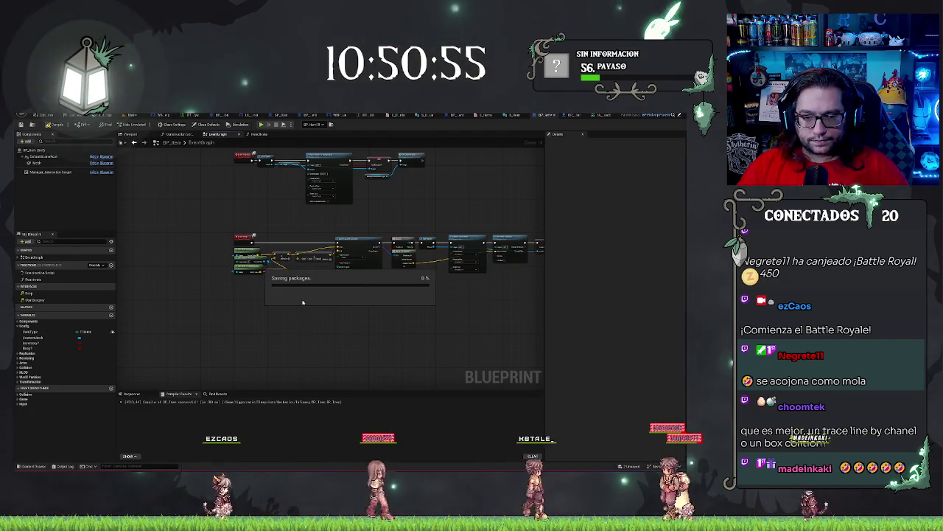
scroll(302, 317, up, 3)
scroll(299, 334, up, 2)
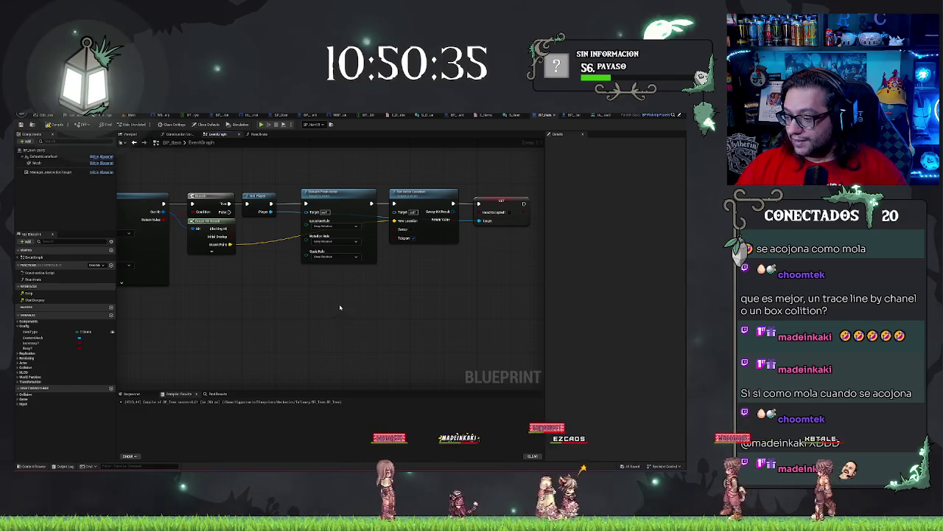
Pan across the graph to the end of the Event Drop chain, checking Break Hit Result.
drag(332, 308, 454, 325)
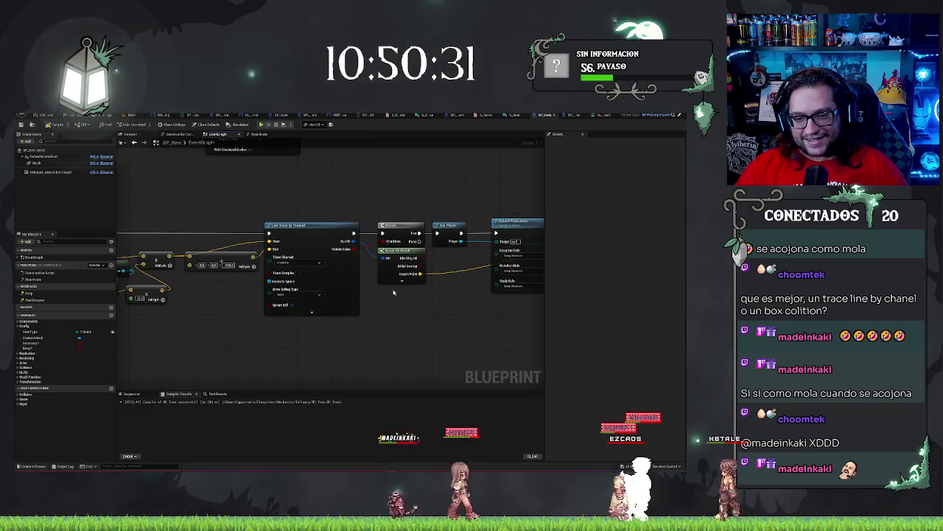
click(438, 292)
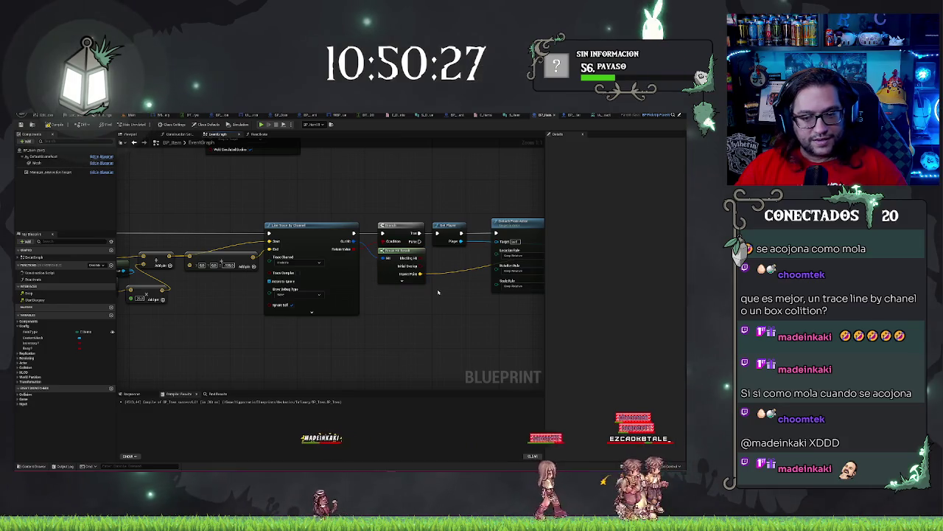
click(415, 254)
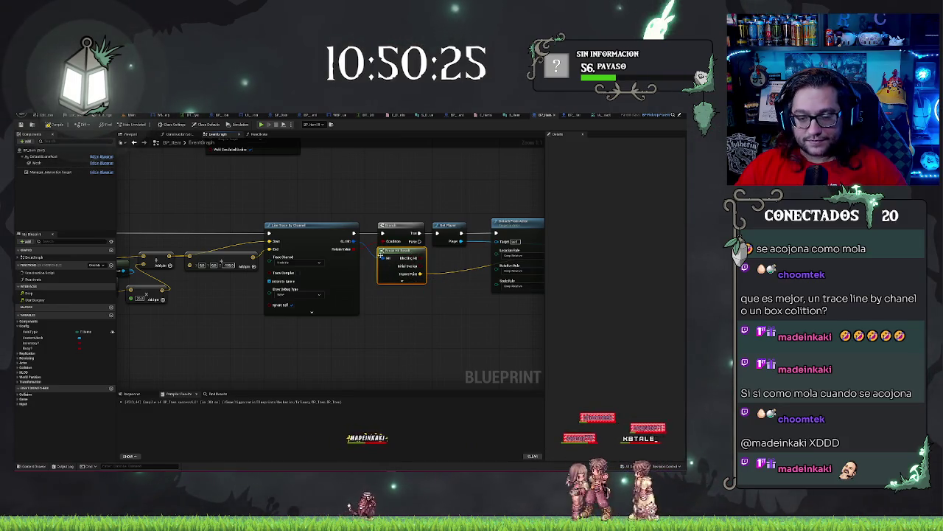
scroll(362, 322, down, 3)
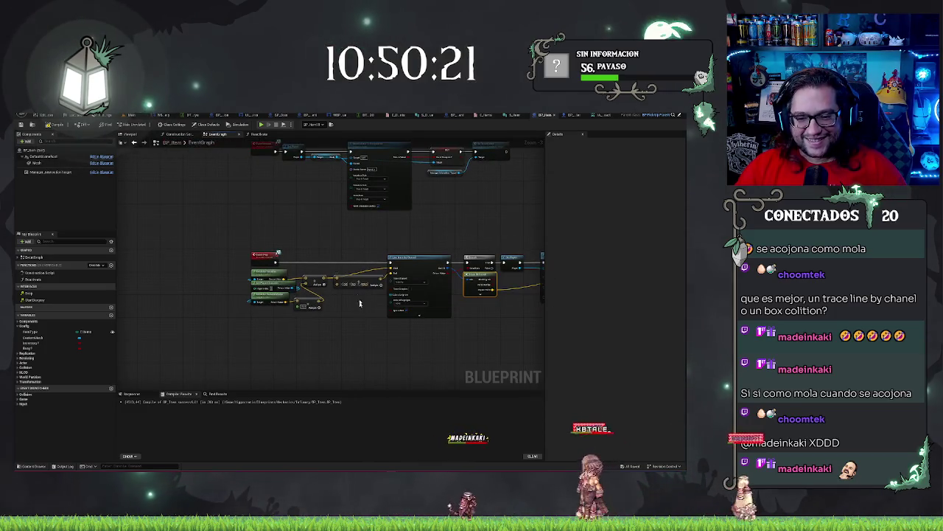
scroll(347, 255, up, 2)
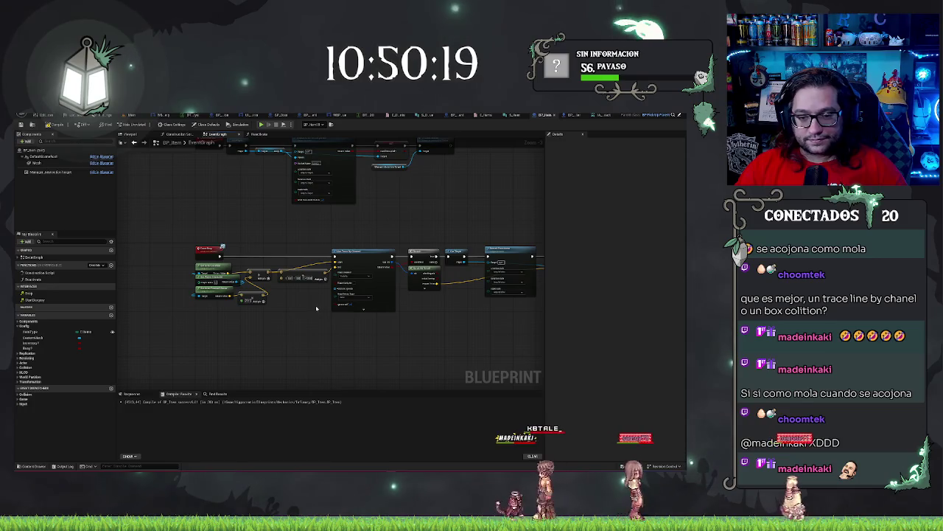
drag(371, 238, 322, 292)
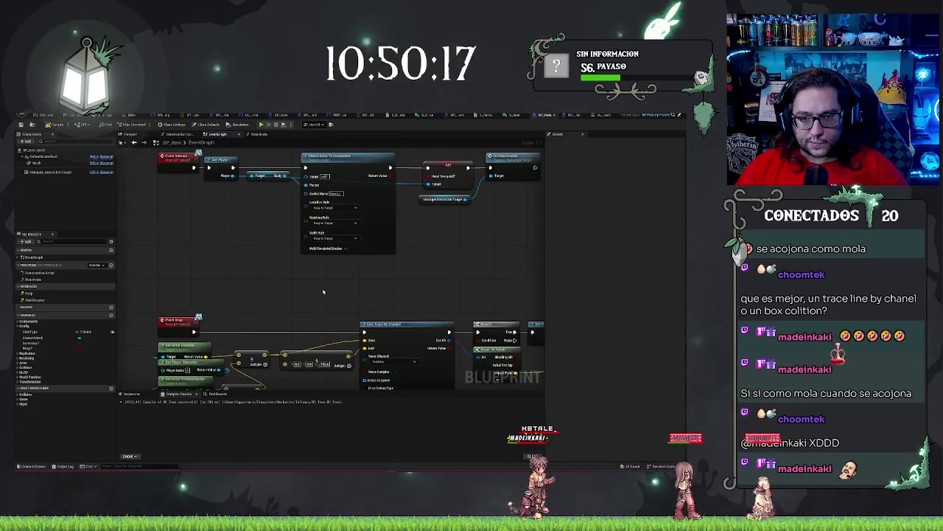
mouse_move(225, 275)
mouse_down()
mouse_move(362, 238)
mouse_move(283, 232)
mouse_move(295, 88)
mouse_move(424, 84)
mouse_up()
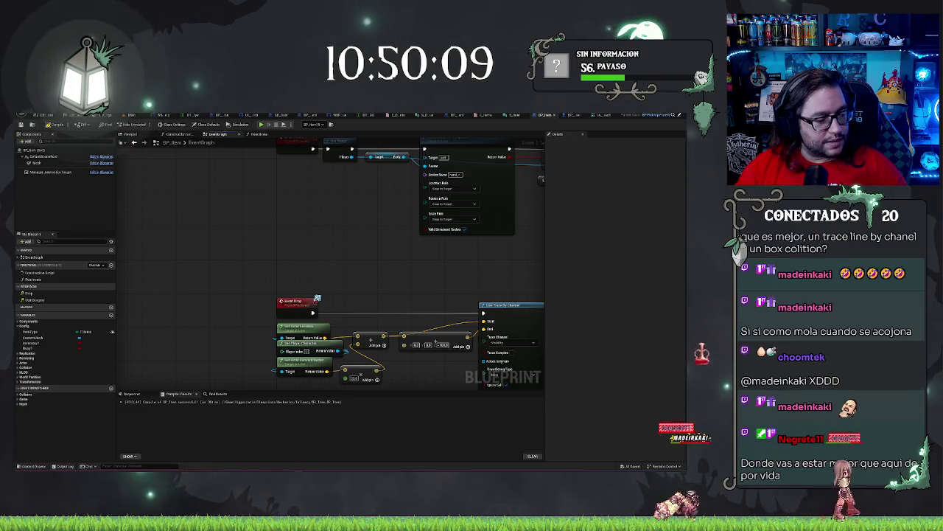
mouse_move(359, 264)
mouse_down()
mouse_move(379, 253)
mouse_move(290, 228)
mouse_move(368, 237)
mouse_move(358, 301)
mouse_move(482, 249)
mouse_move(381, 277)
mouse_up()
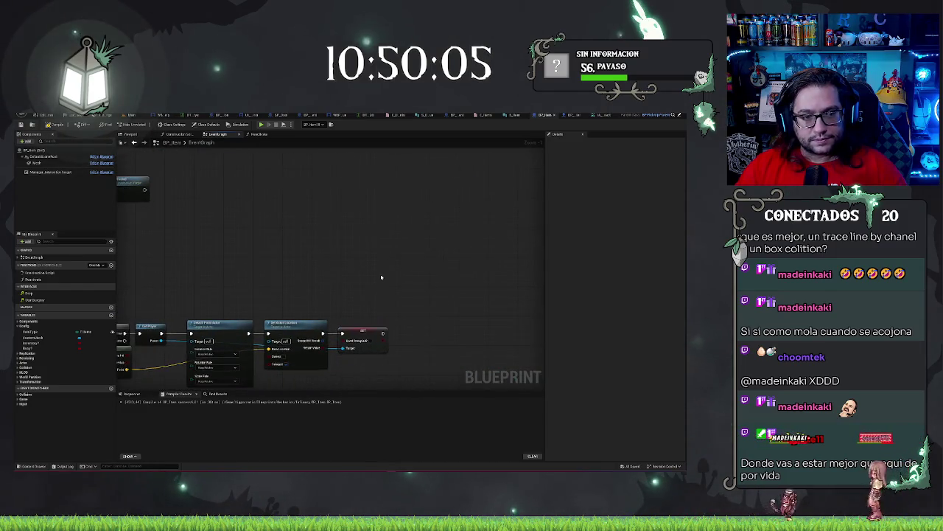
Add a Destroy node after the final SET of the dropped flag.
click(382, 335)
drag(386, 333, 404, 334)
text(destroy)
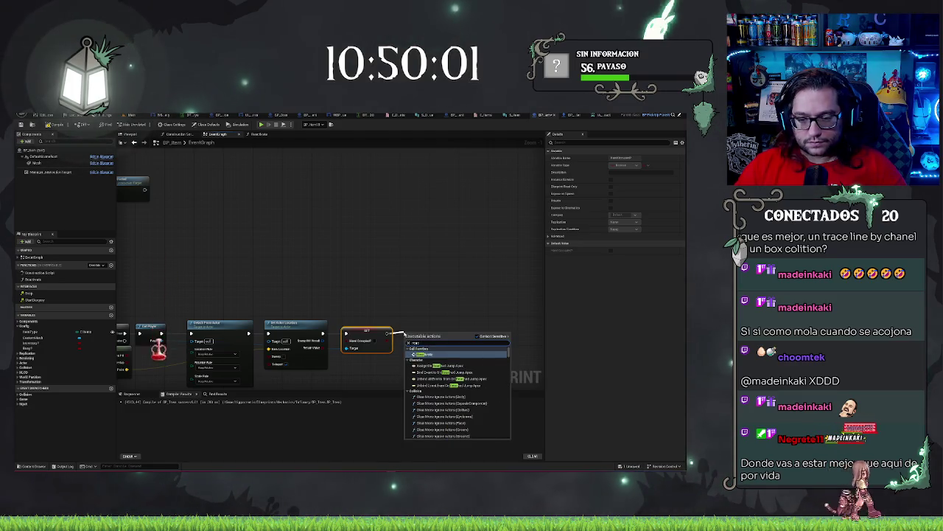
key(Return)
click(372, 295)
mouse_move(375, 290)
mouse_down()
mouse_move(297, 263)
mouse_move(397, 279)
mouse_move(375, 272)
mouse_move(312, 371)
mouse_move(270, 271)
mouse_up()
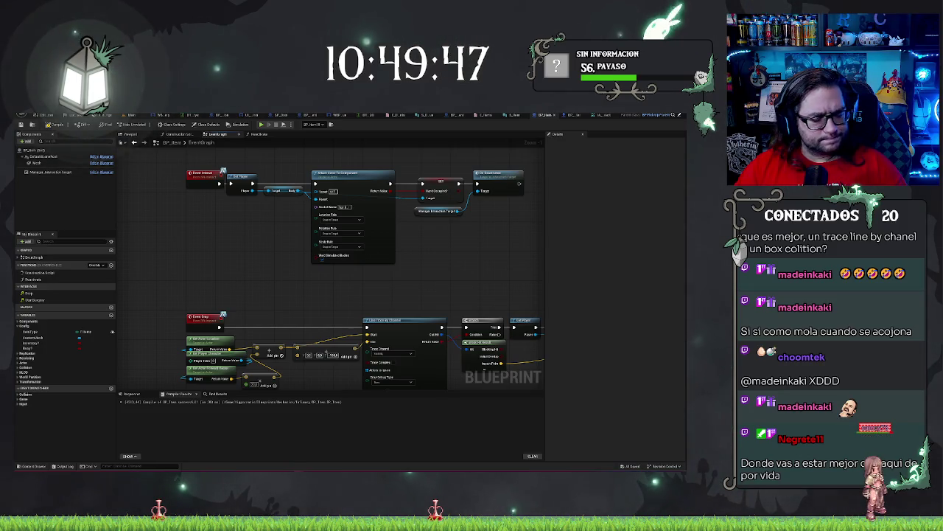
scroll(391, 284, down, 1)
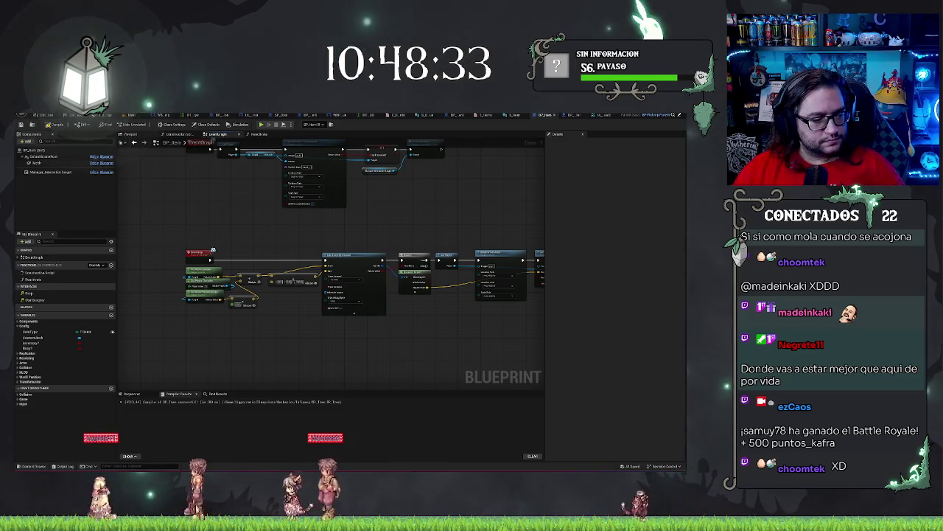
click(599, 116)
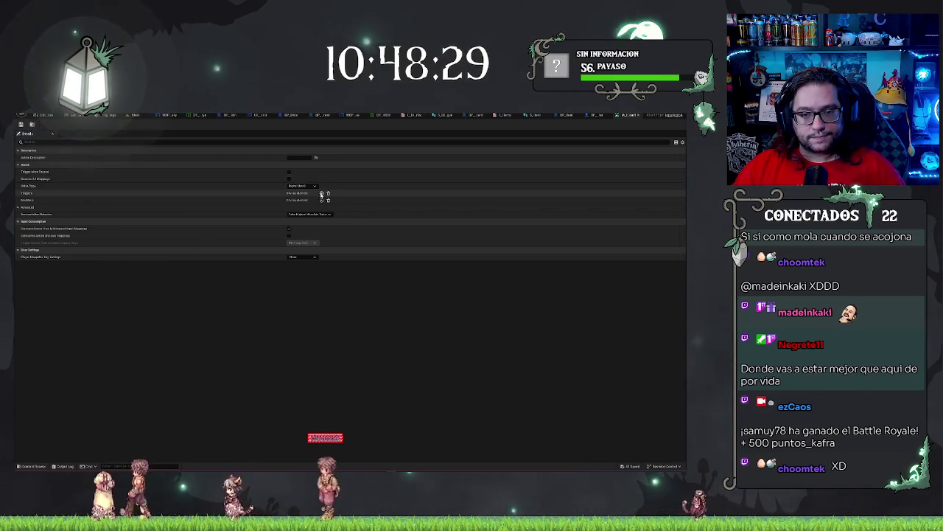
Add a Hold trigger to the drop input action and adjust its Hold Time Threshold.
click(321, 193)
click(339, 200)
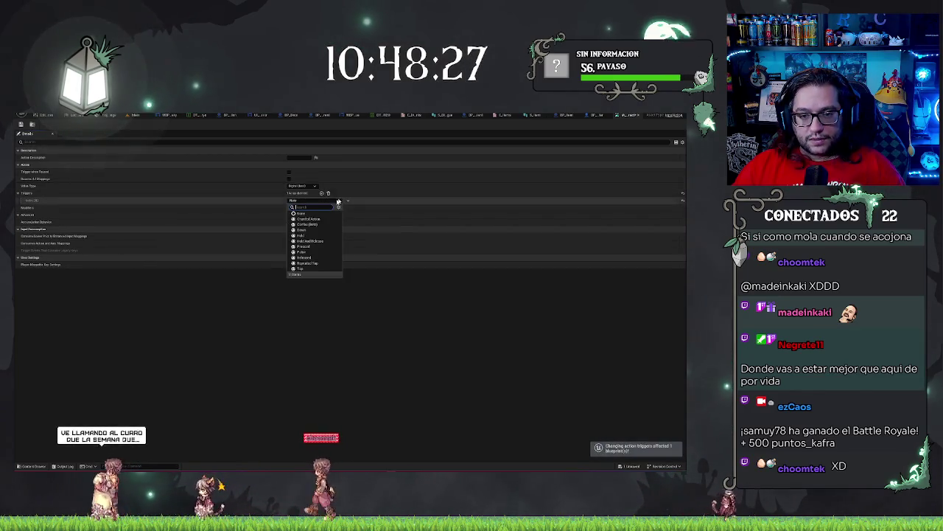
click(303, 235)
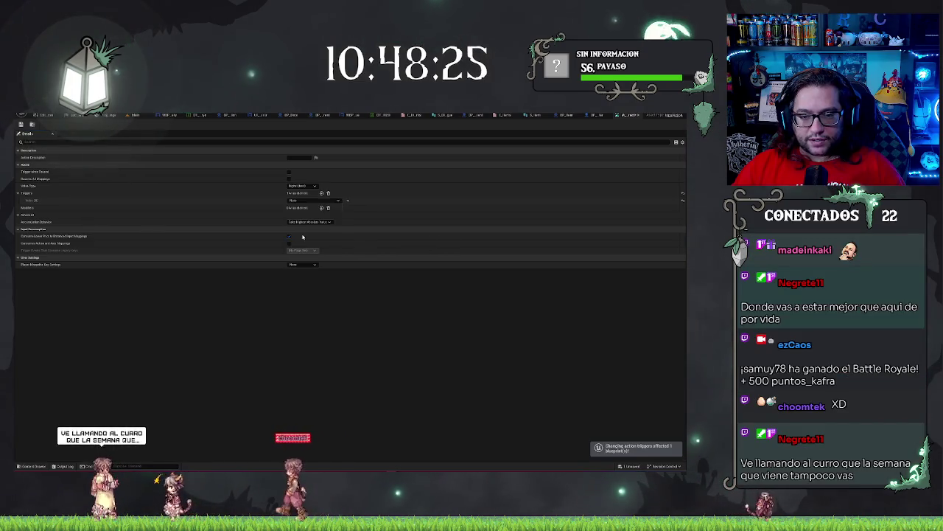
click(22, 201)
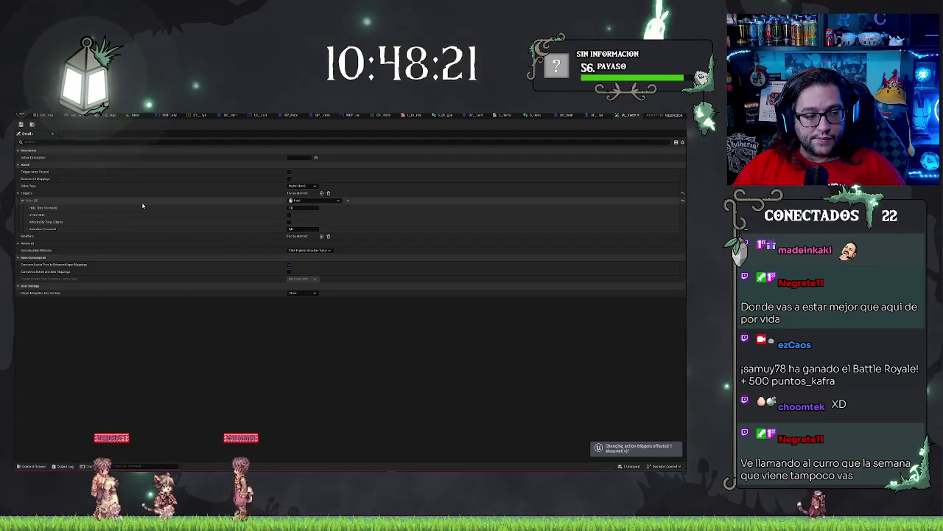
key(Return)
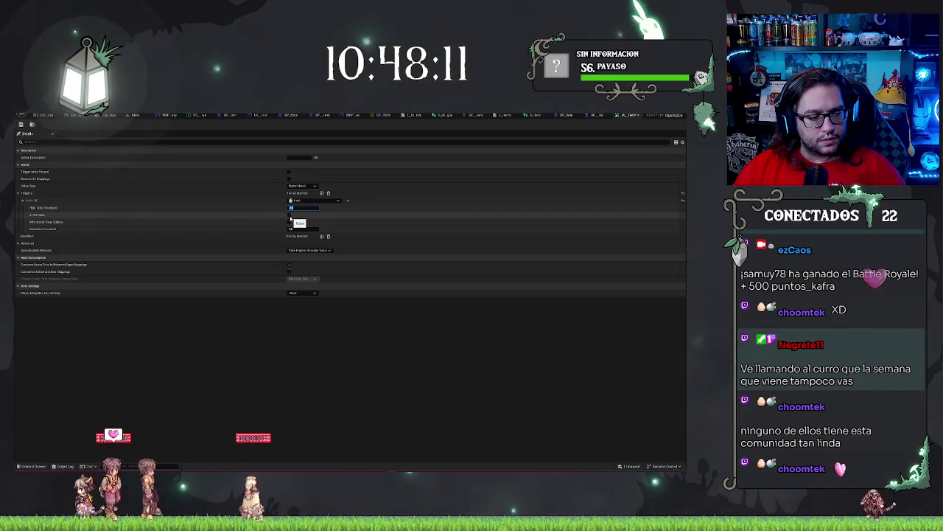
click(290, 215)
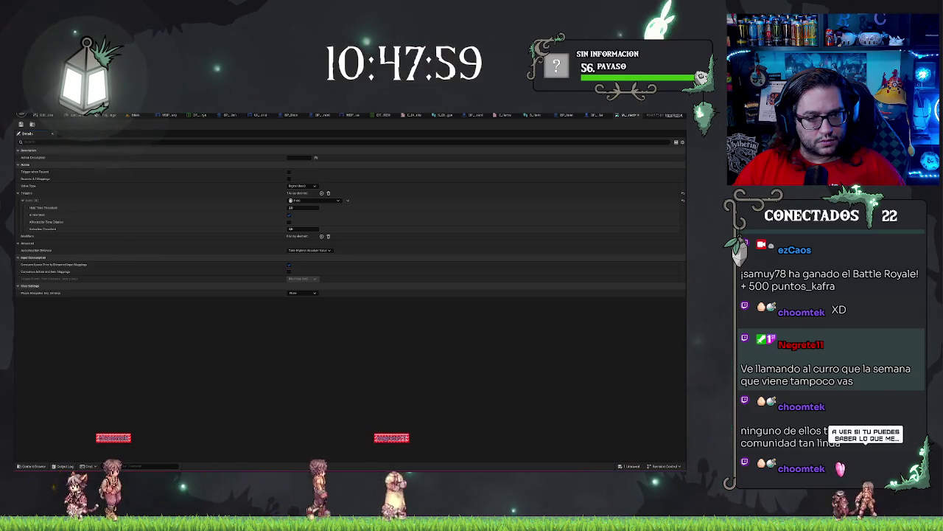
Add a second trigger set to Tap and expand its settings.
click(321, 193)
click(337, 236)
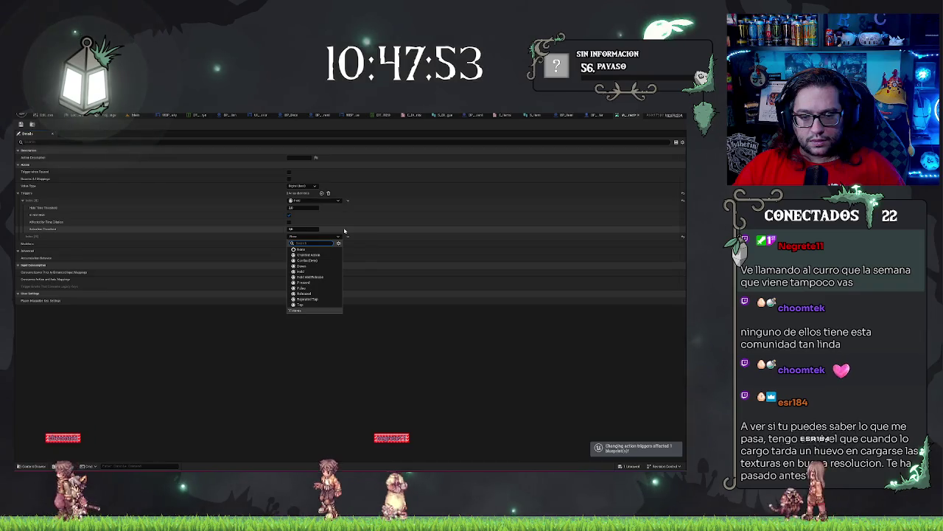
click(291, 263)
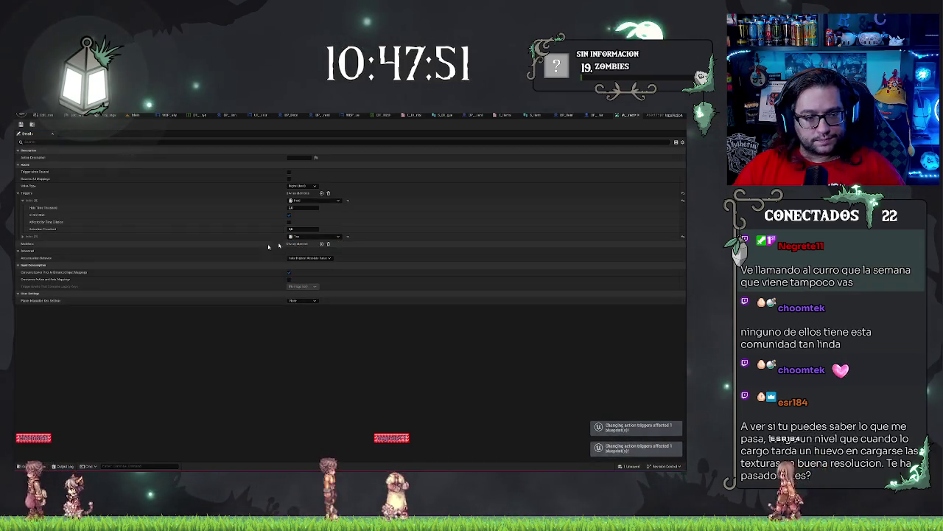
click(24, 236)
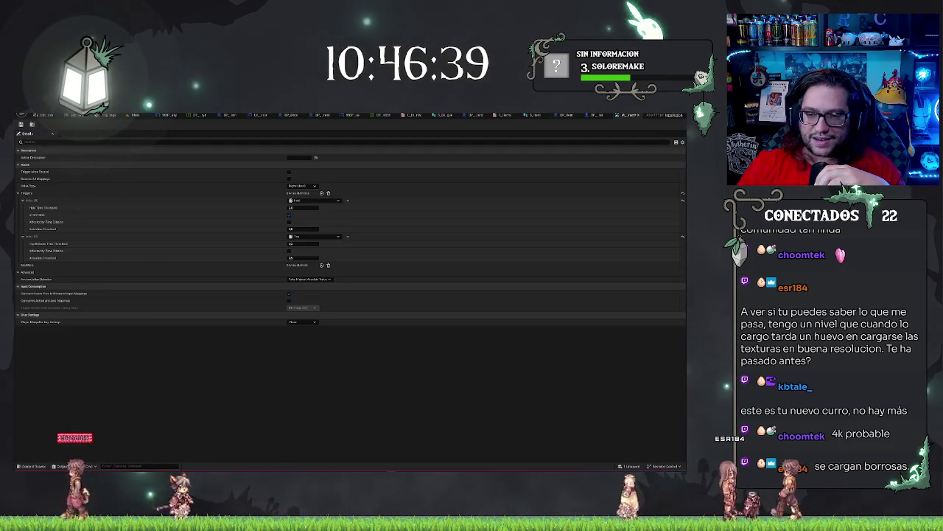
click(137, 116)
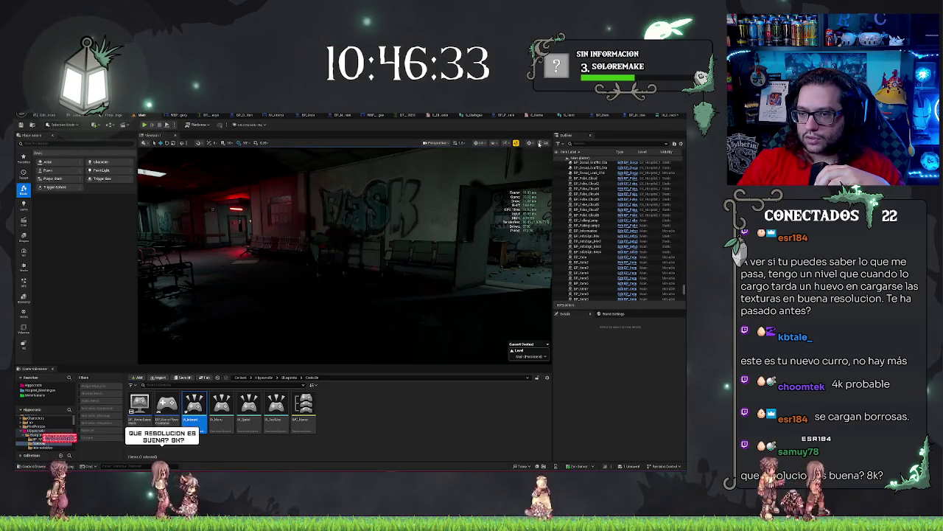
Look through the Main level viewport's options menu and layout choices, then return to the options menu.
click(545, 143)
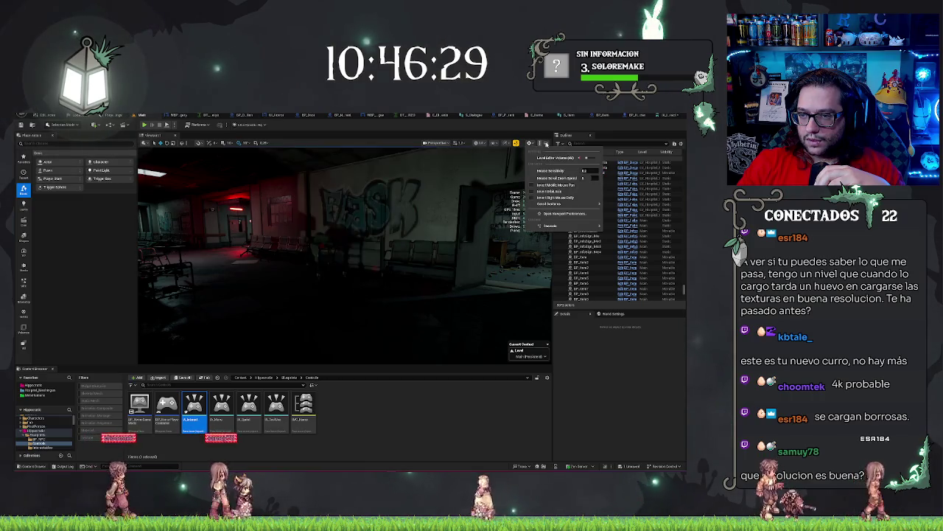
click(508, 143)
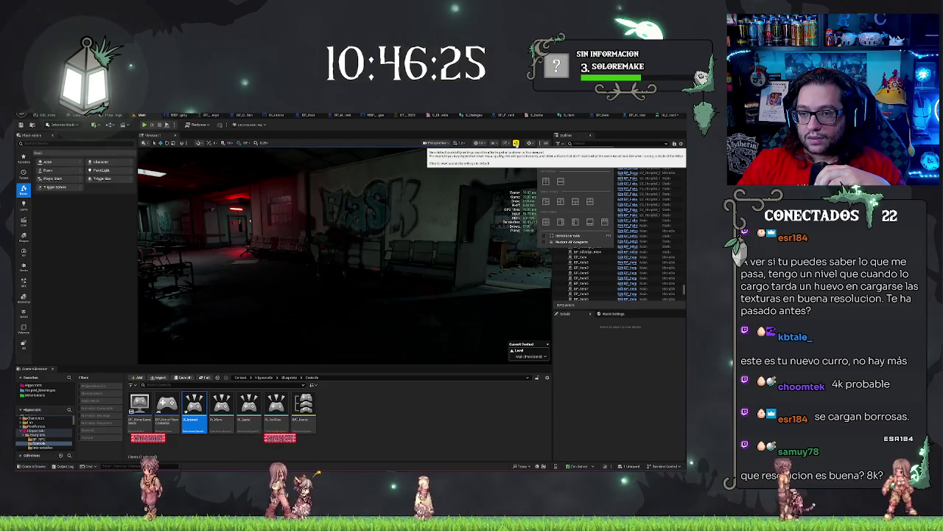
click(506, 135)
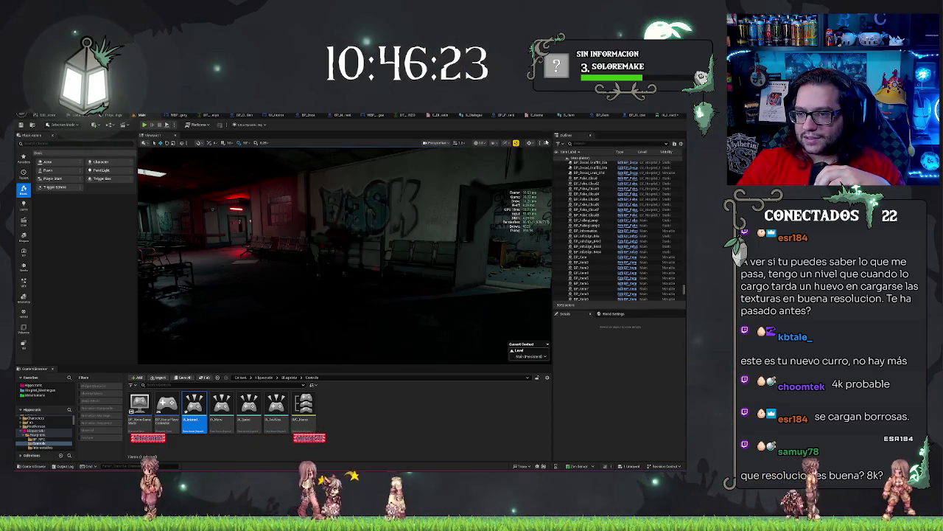
click(530, 142)
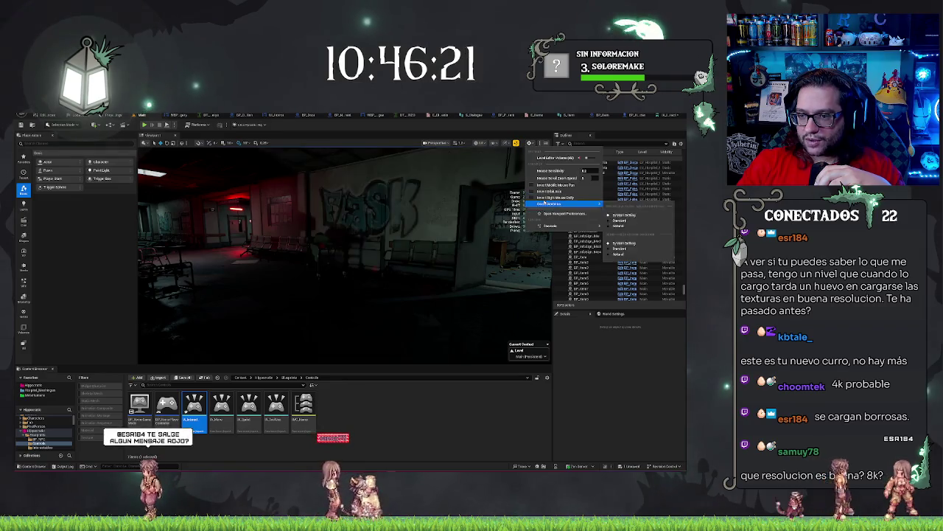